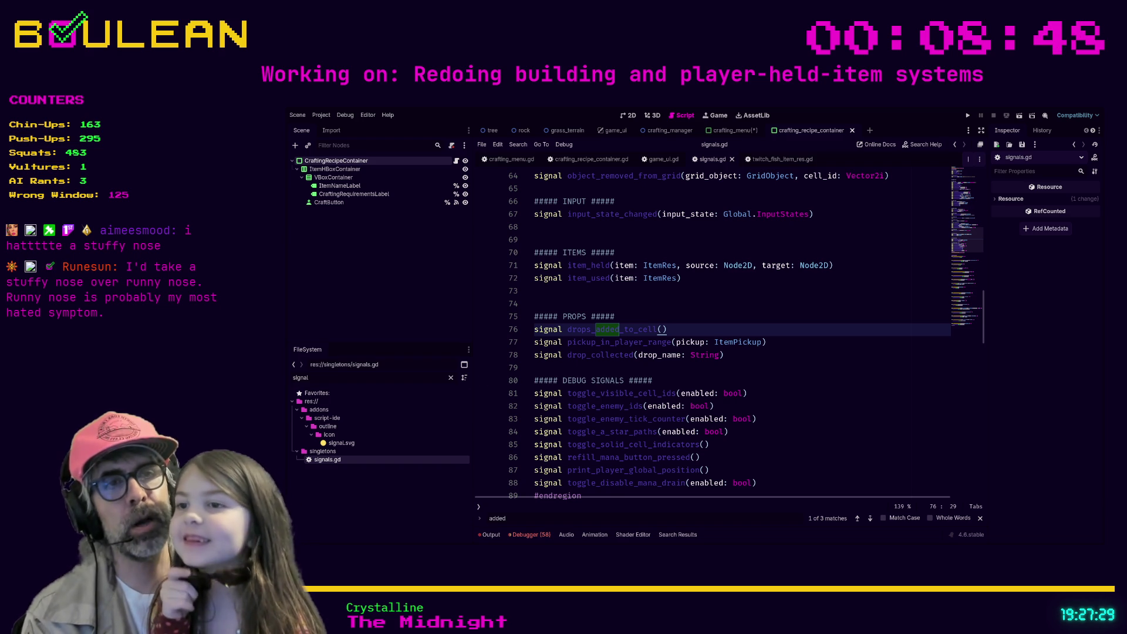
Step: Scroll through signals.gd down to the refill_mana_button_pressed function
left_click(586, 371)
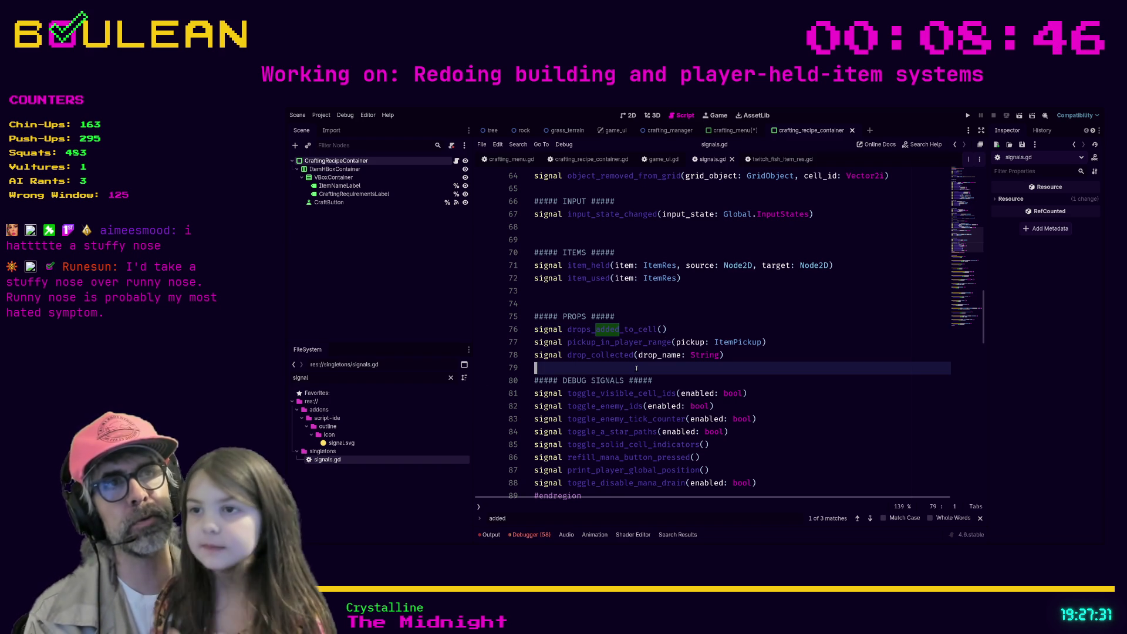
scroll(636, 358, "down", 3)
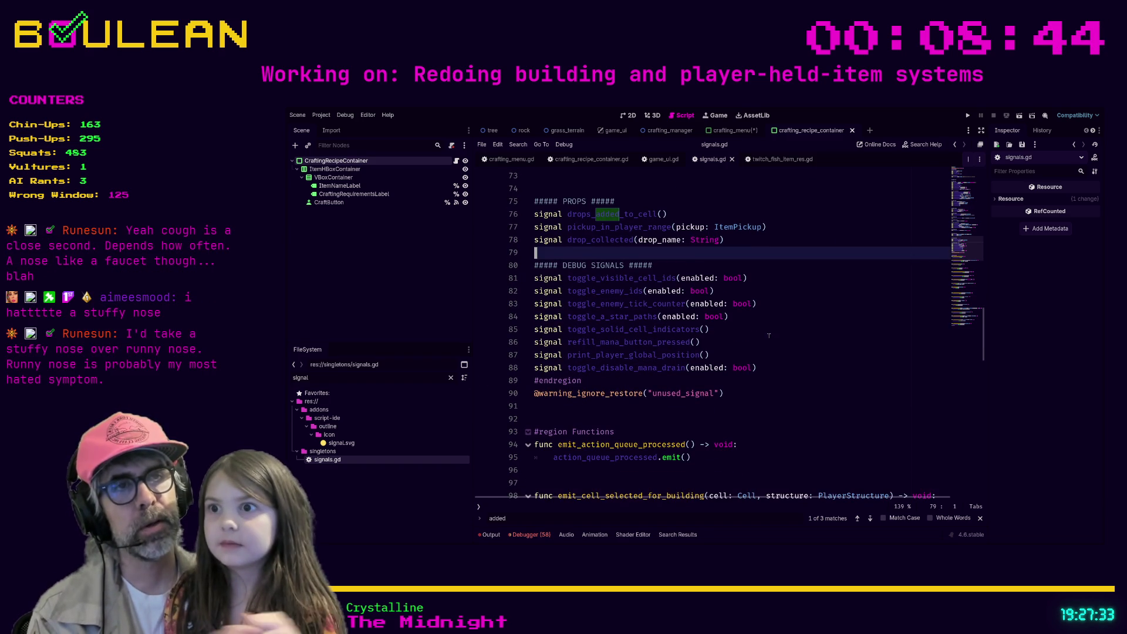
left_click(779, 339)
Step: In the CraftingMenu scene, scroll to emit_drops_added_to_cell, then run the game with F5
left_click(732, 130)
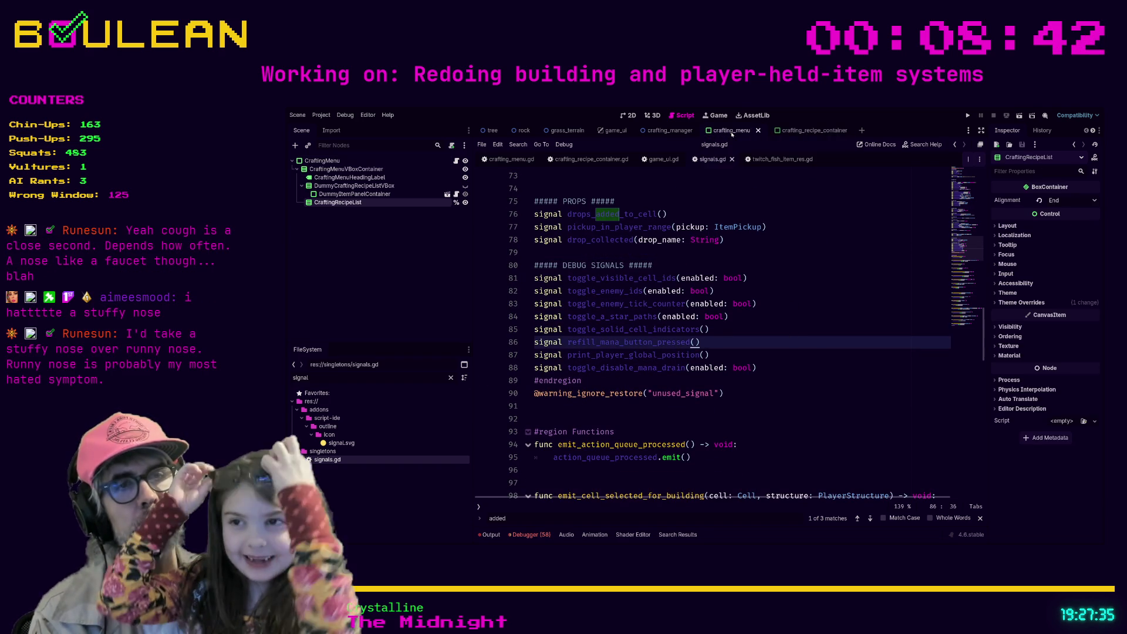
left_click(671, 380)
scroll(671, 380, "down", 3)
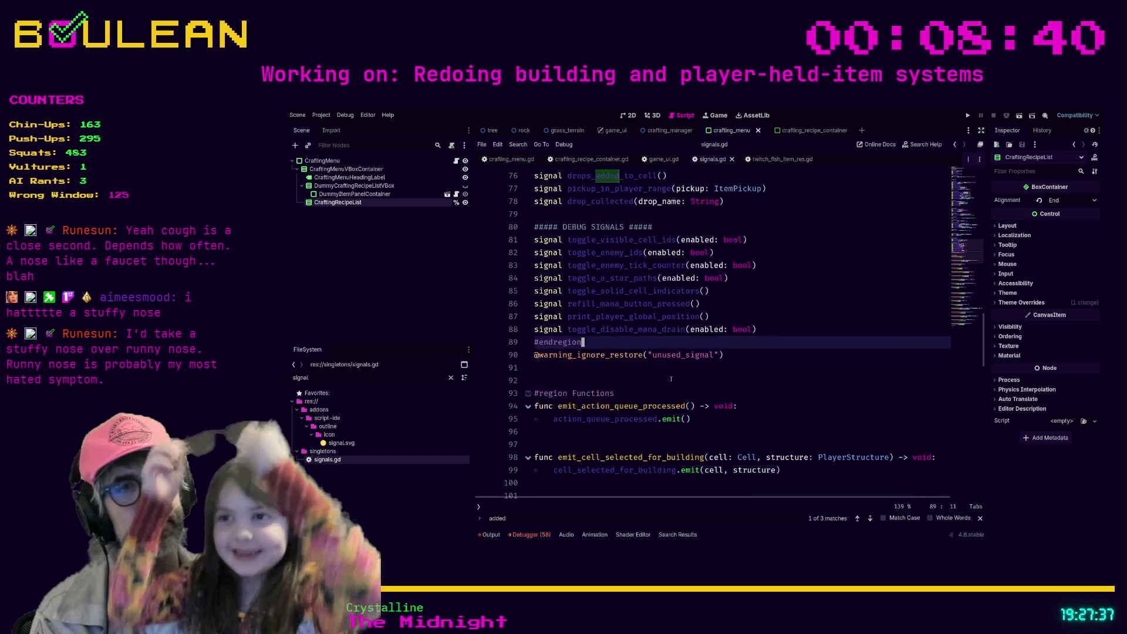
scroll(671, 380, "down", 1)
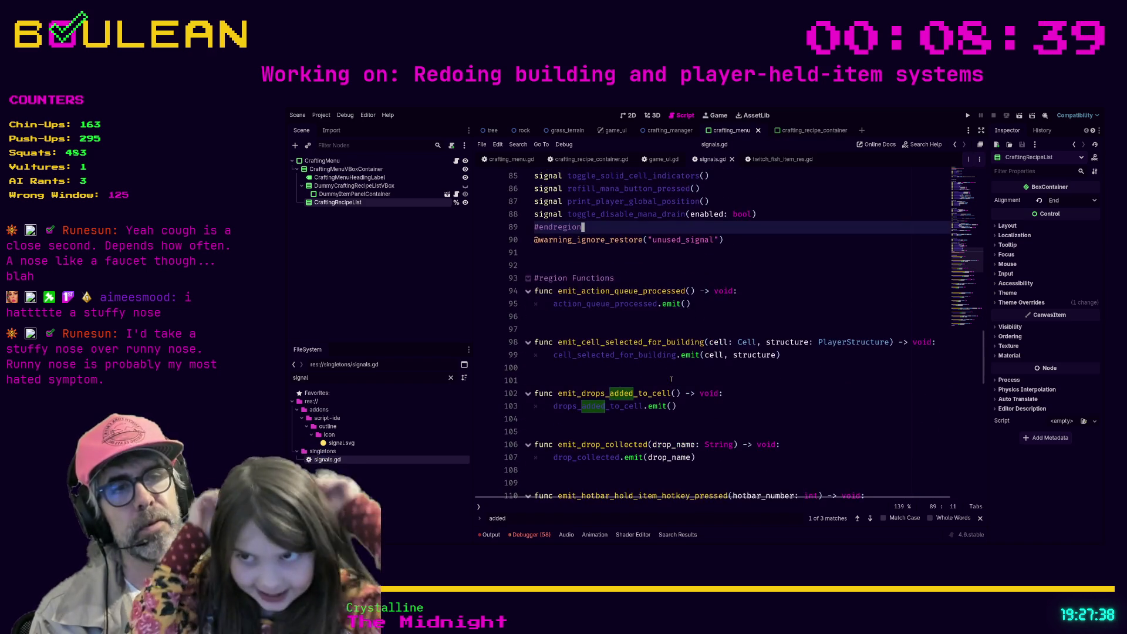
left_click(684, 406)
left_click(758, 214)
key("F5")
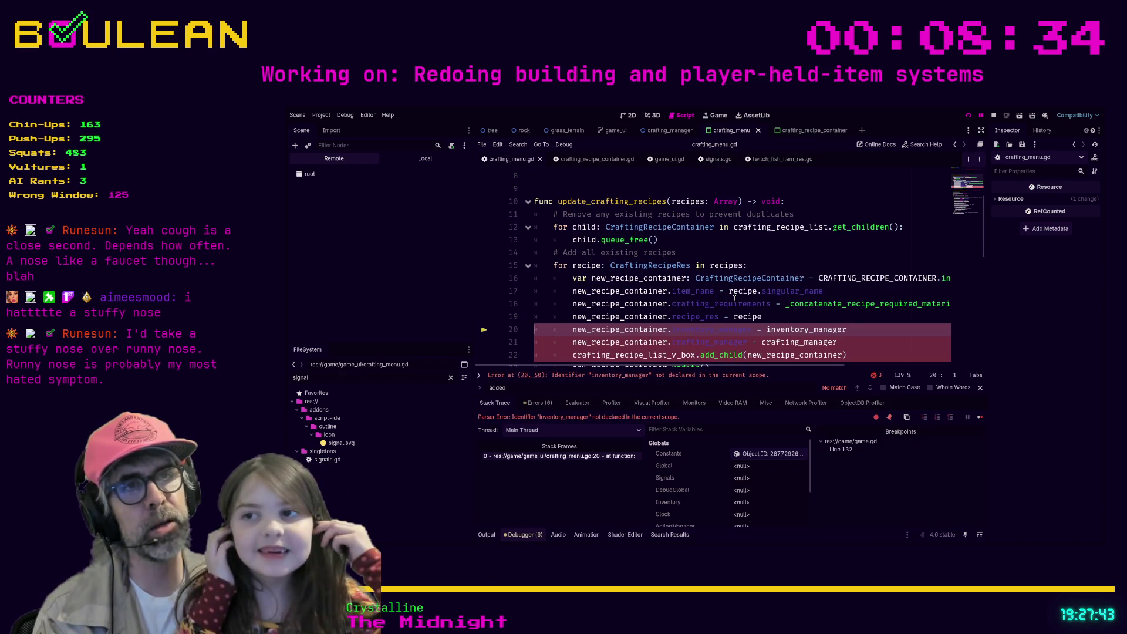
Step: Move to the end of line 22, past the erroring inventory_manager line in crafting_menu.gd
key("Down")
key("Down")
key("End")
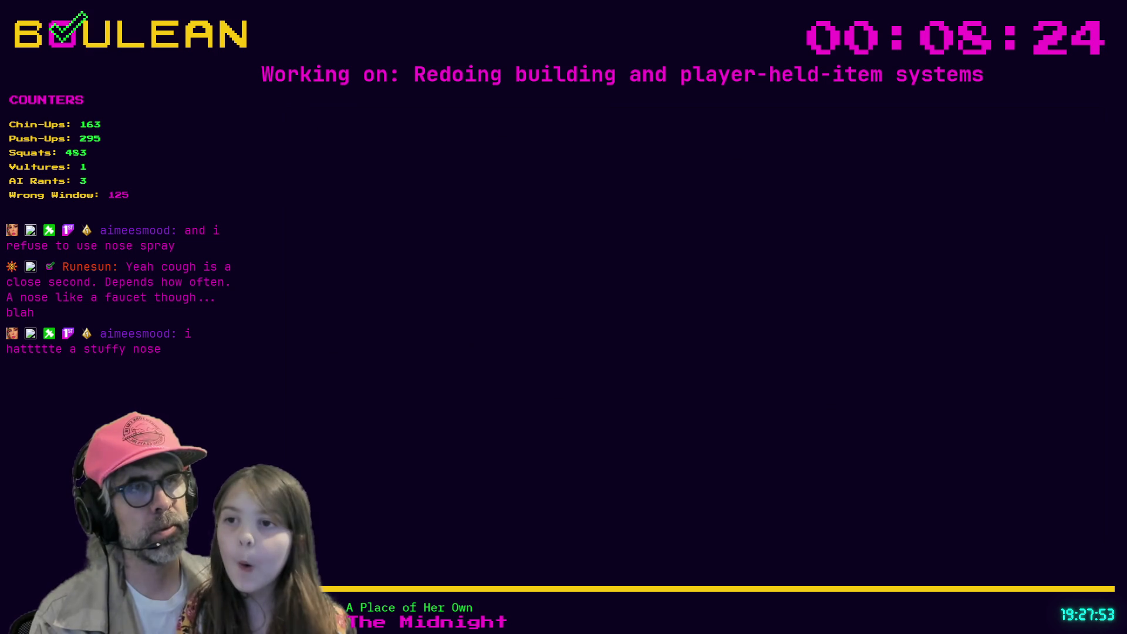
Step: Stop the running game, browse the Slime Rancher 2 Gamedle page, then minimize the browser
left_click(993, 116)
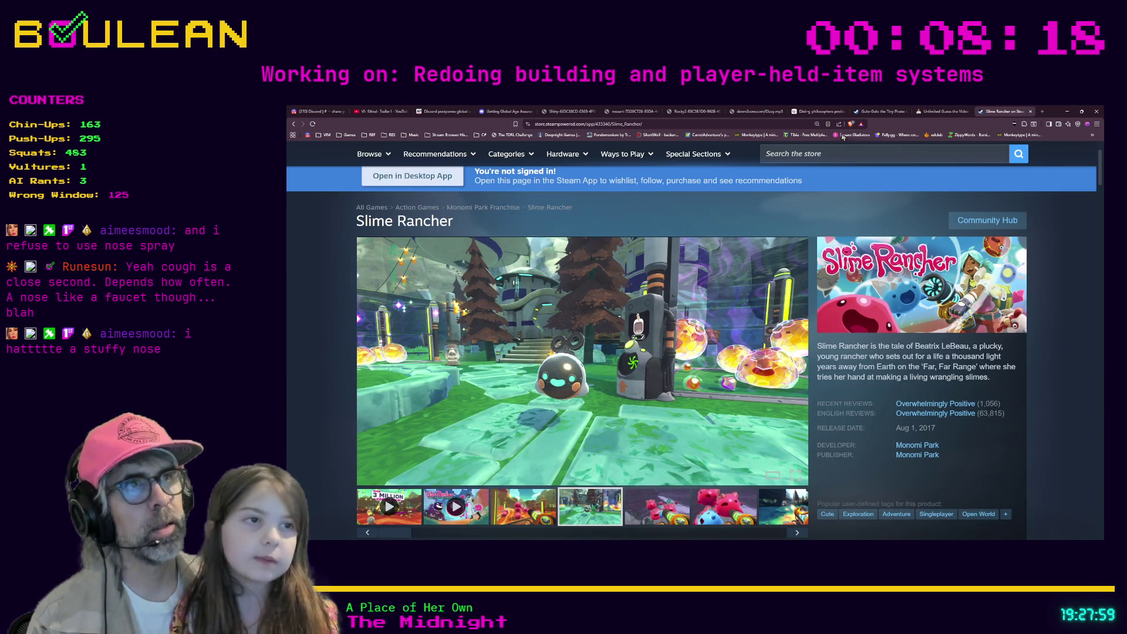
left_click(924, 112)
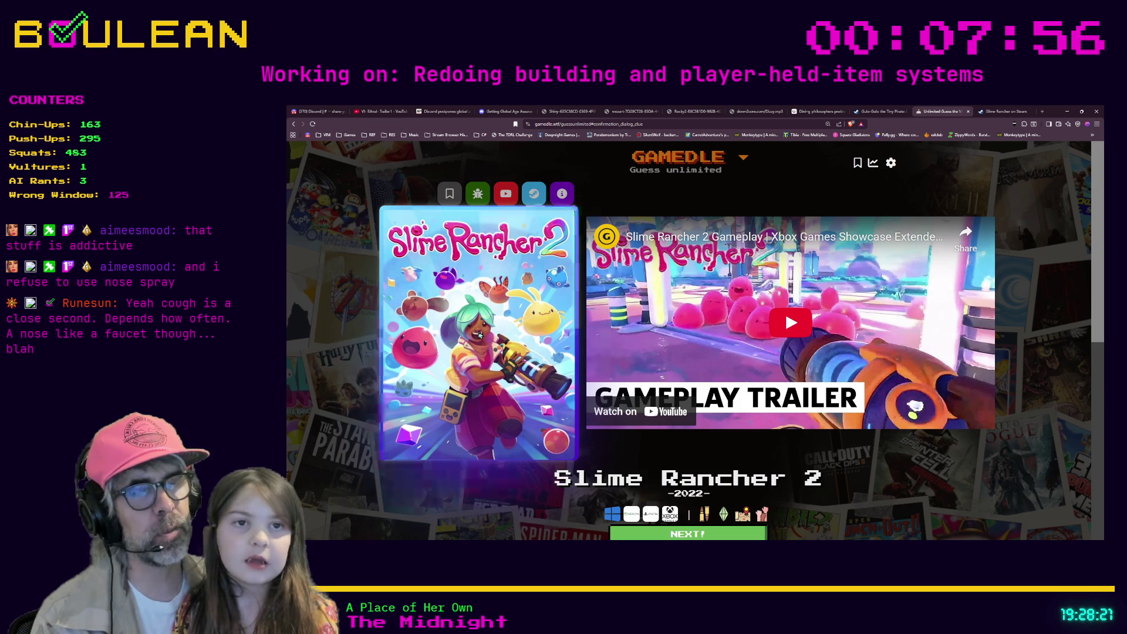
scroll(481, 334, "down", 1)
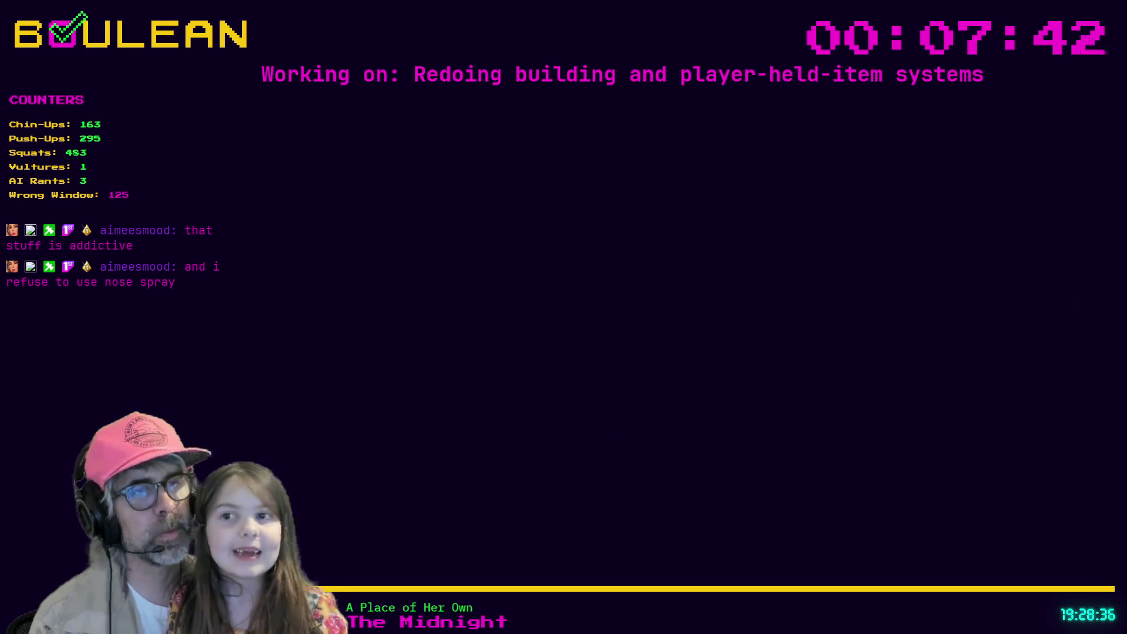
left_click(1068, 112)
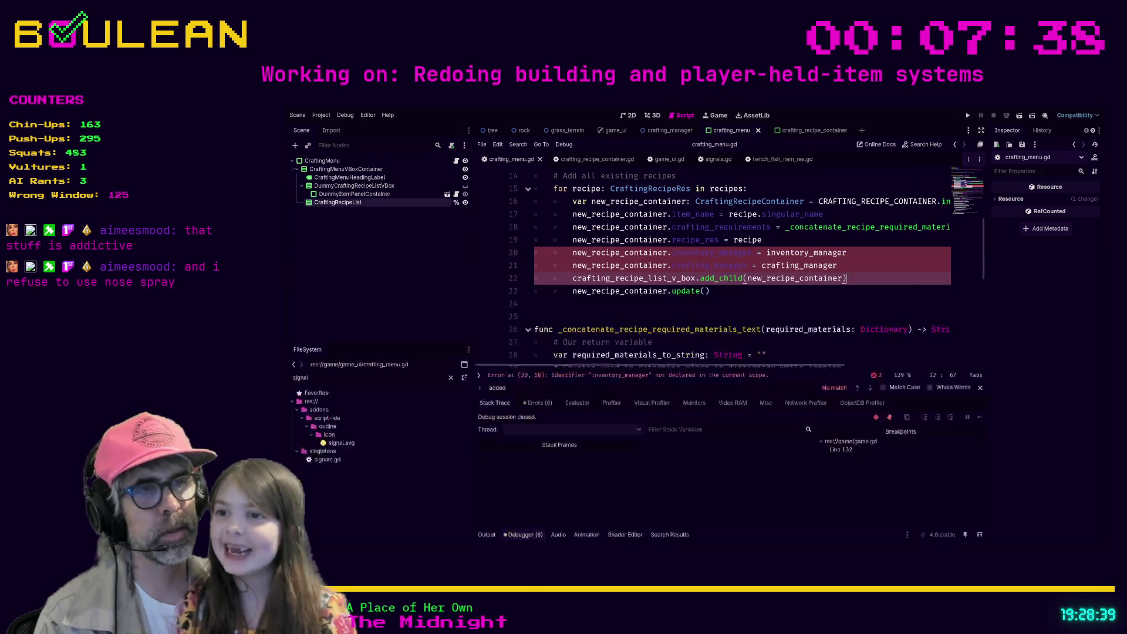
left_click(782, 292)
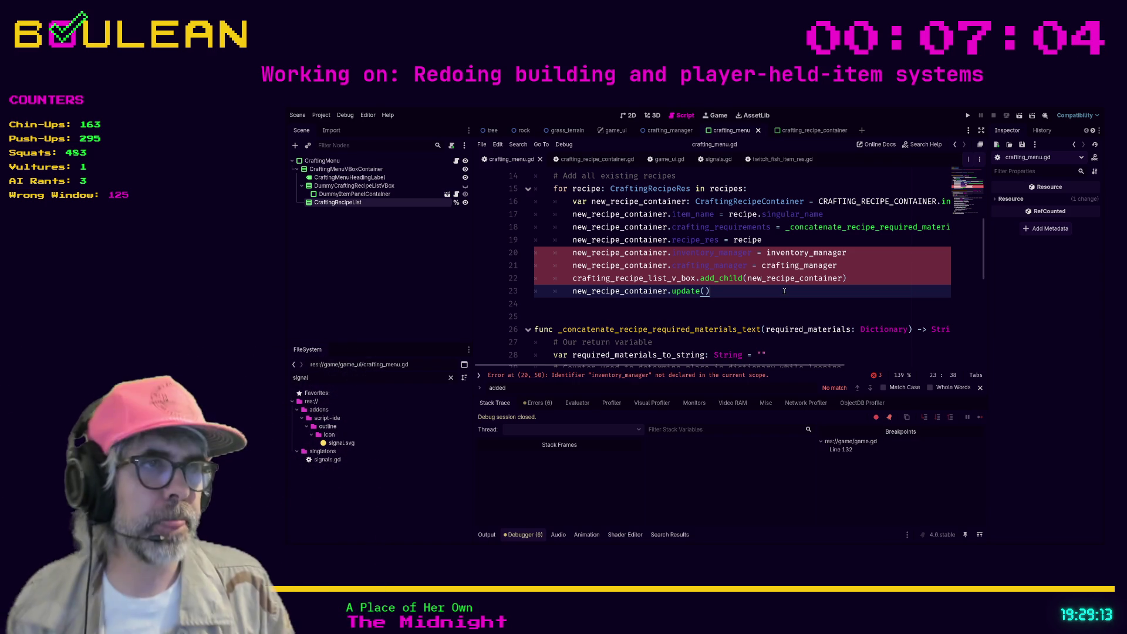
key("Down")
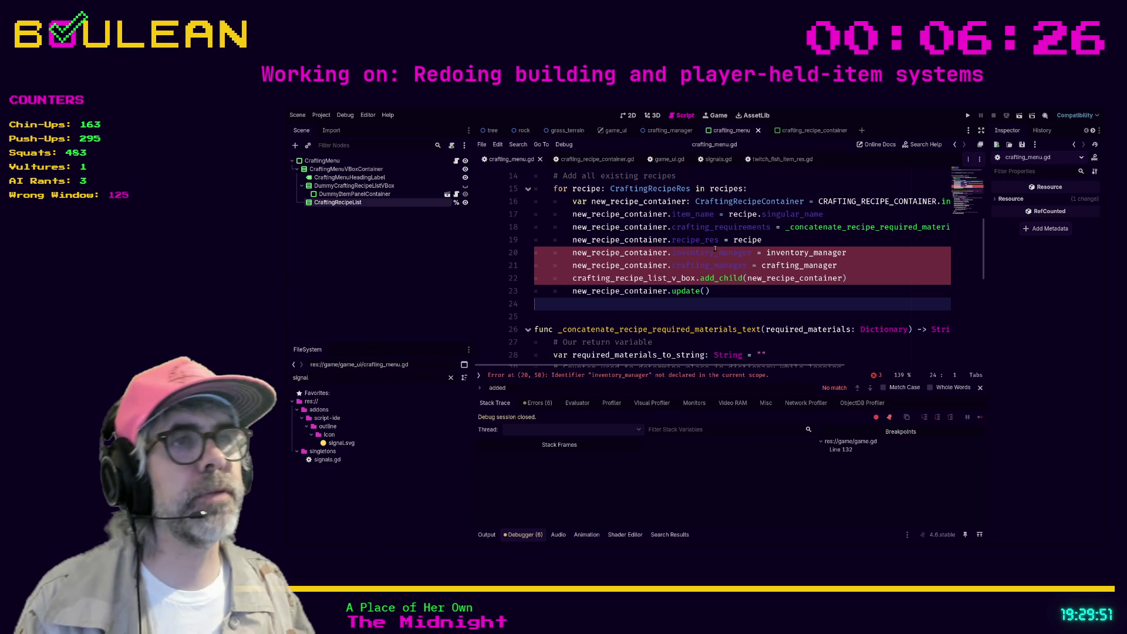
left_click(771, 253)
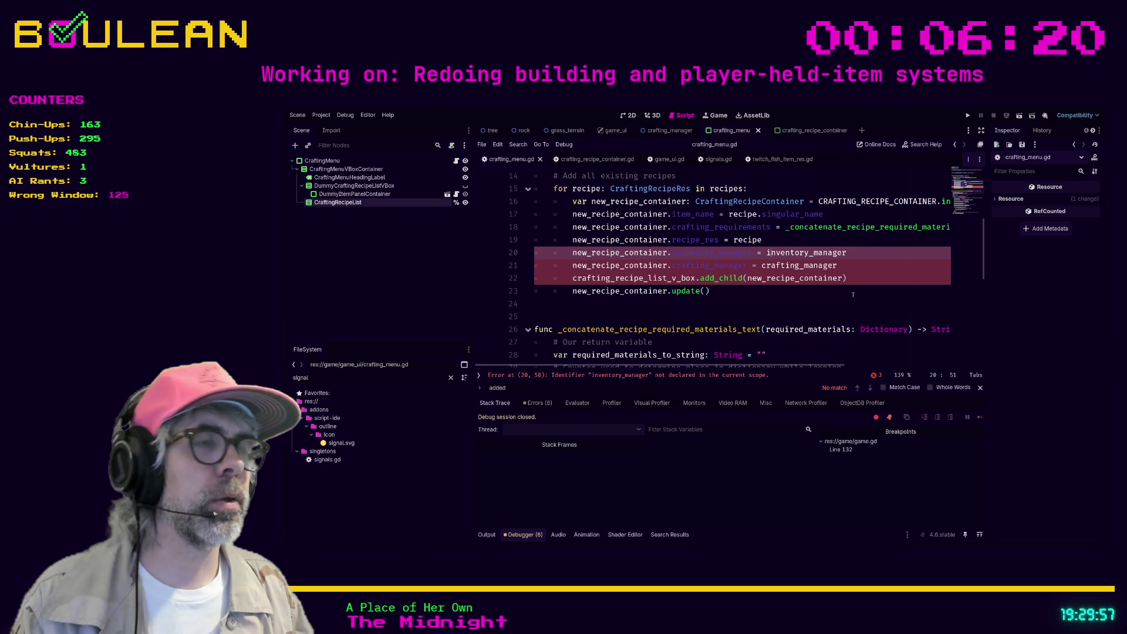
key("Down")
key("Down")
key("Down")
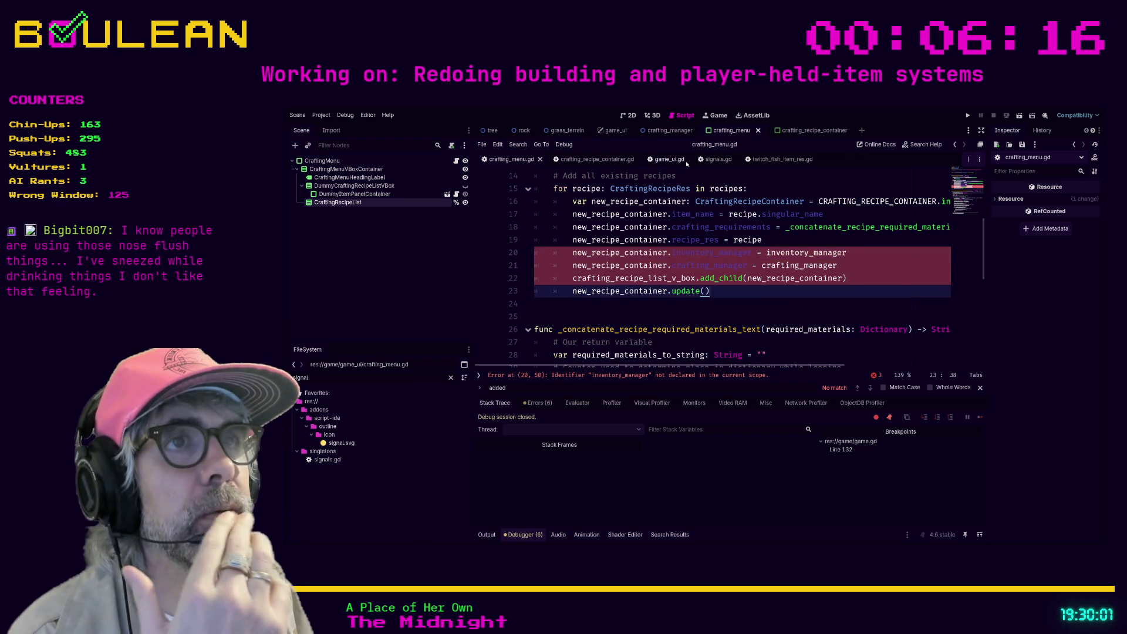
Step: In crafting_recipe_container.gd, find inventoryManager and comment out the inventory_manager declaration on line 7
left_click(604, 162)
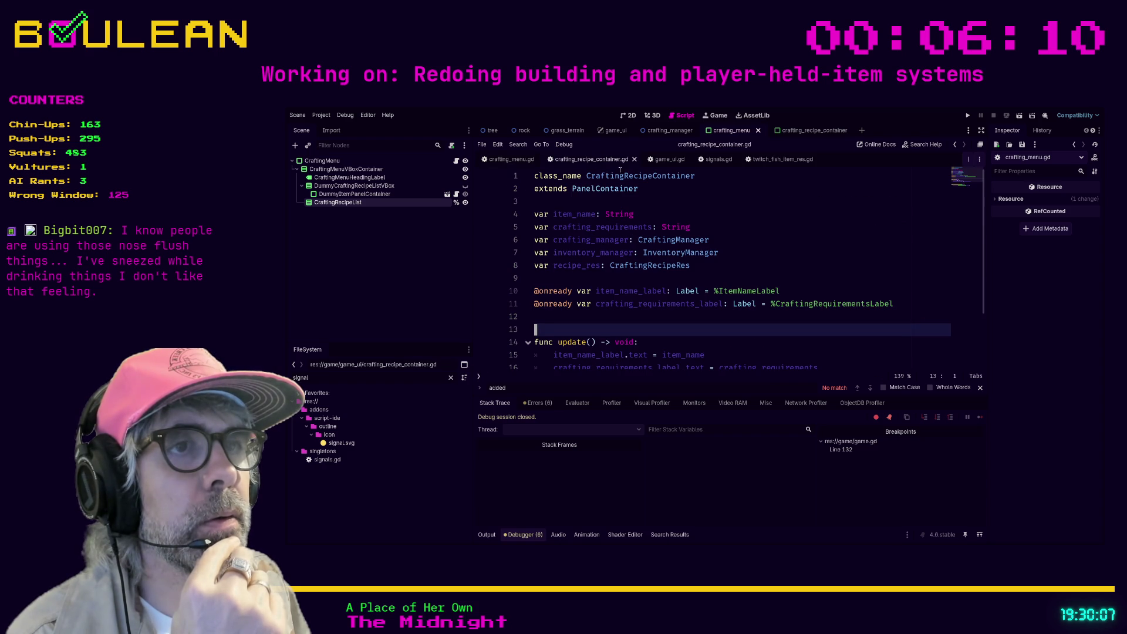
left_click(769, 252)
key("ctrl+f")
type("inventoryMa")
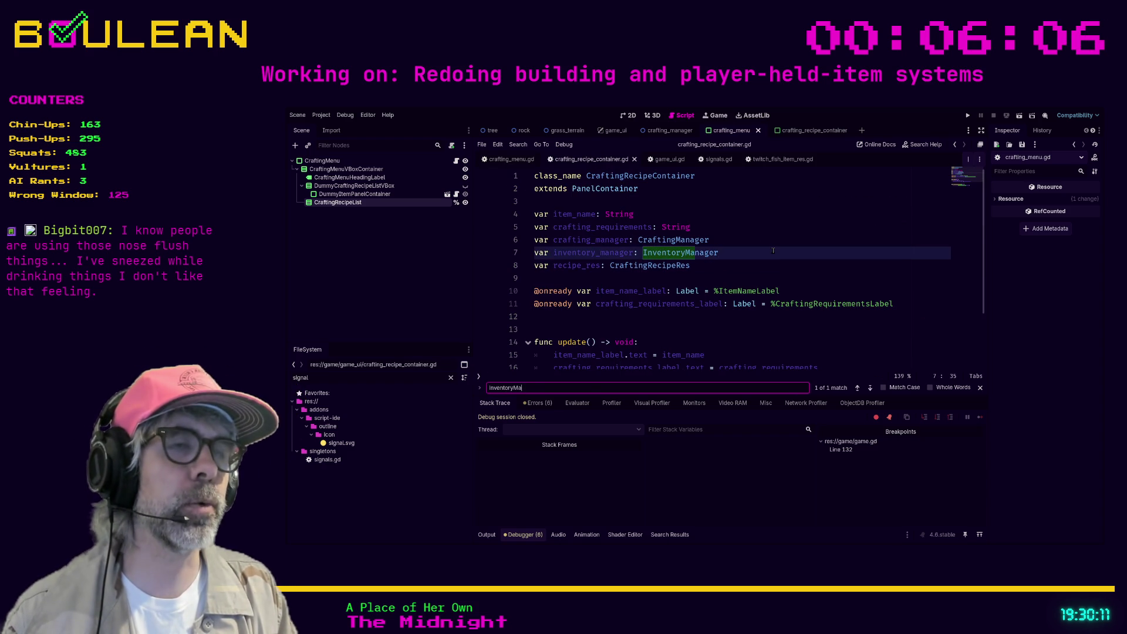
type("nager")
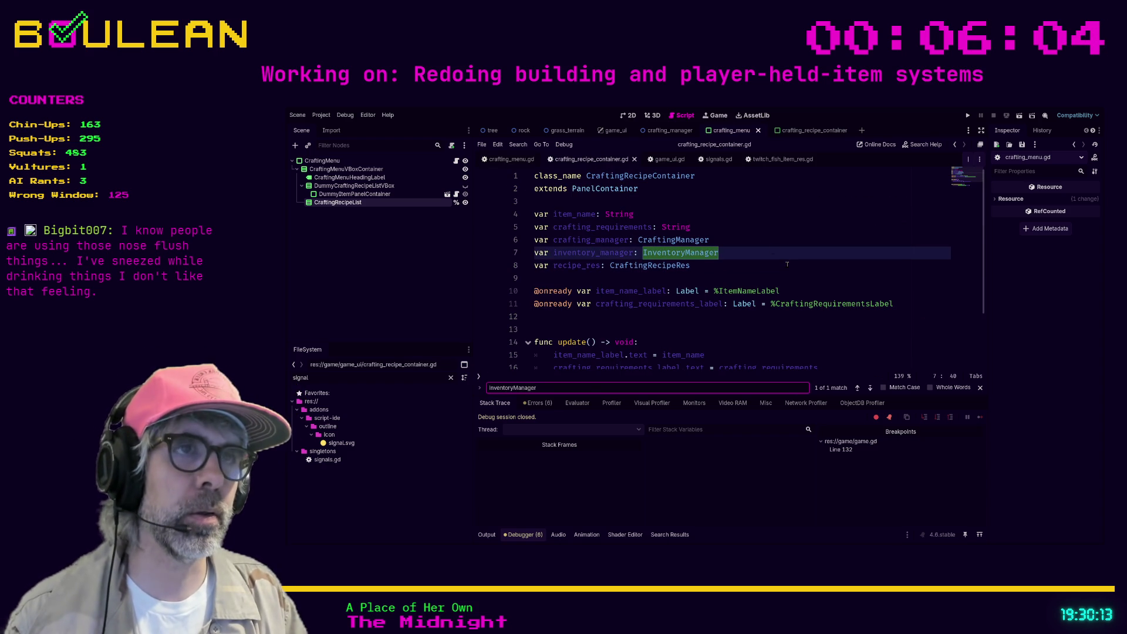
scroll(781, 259, "down", 2)
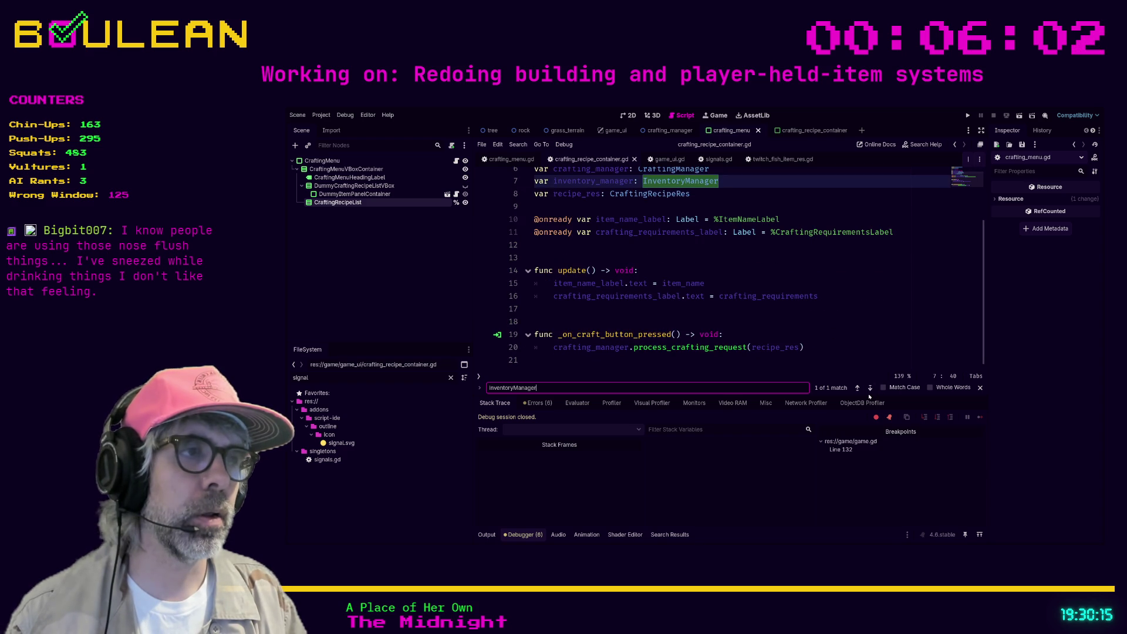
key("Return")
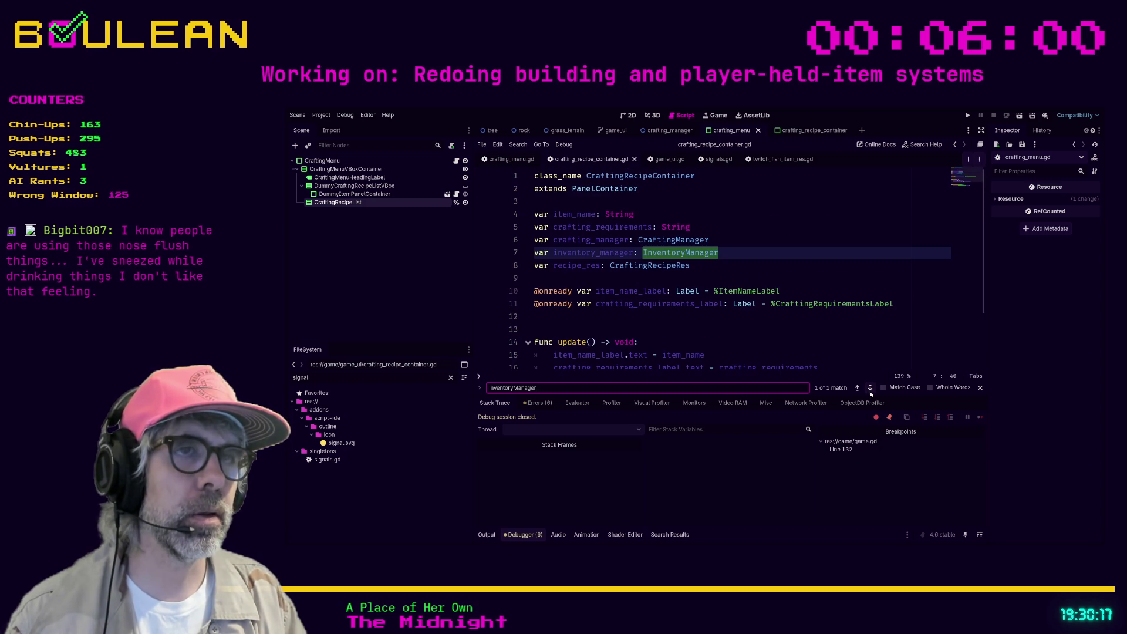
scroll(805, 304, "down", 2)
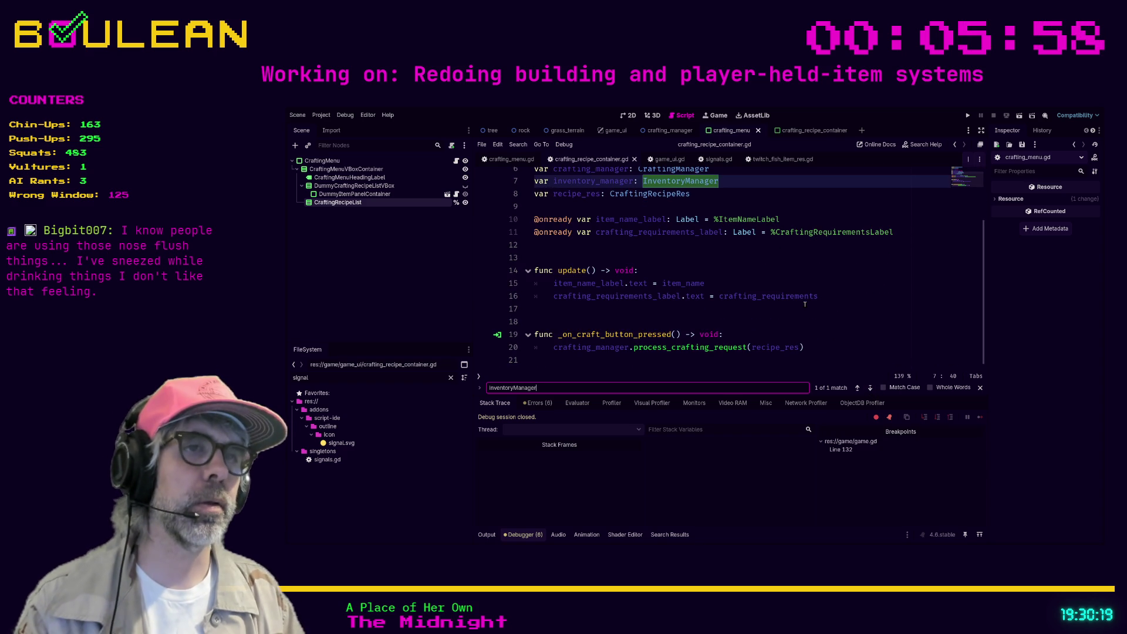
scroll(805, 304, "up", 1)
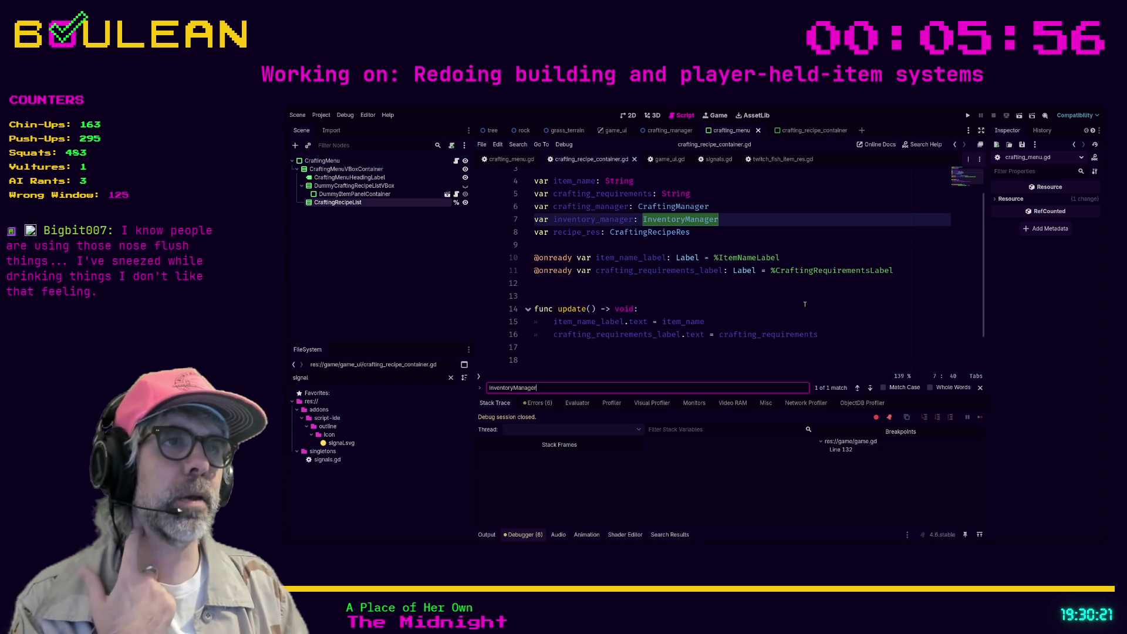
scroll(805, 303, "up", 1)
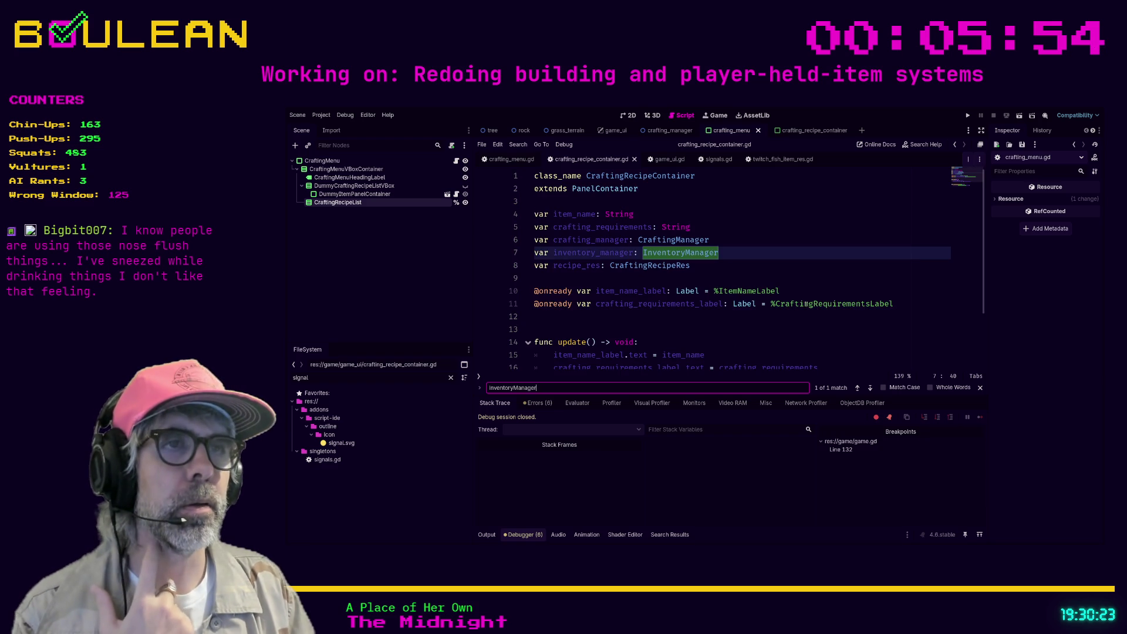
left_click(744, 253)
key("ctrl+k")
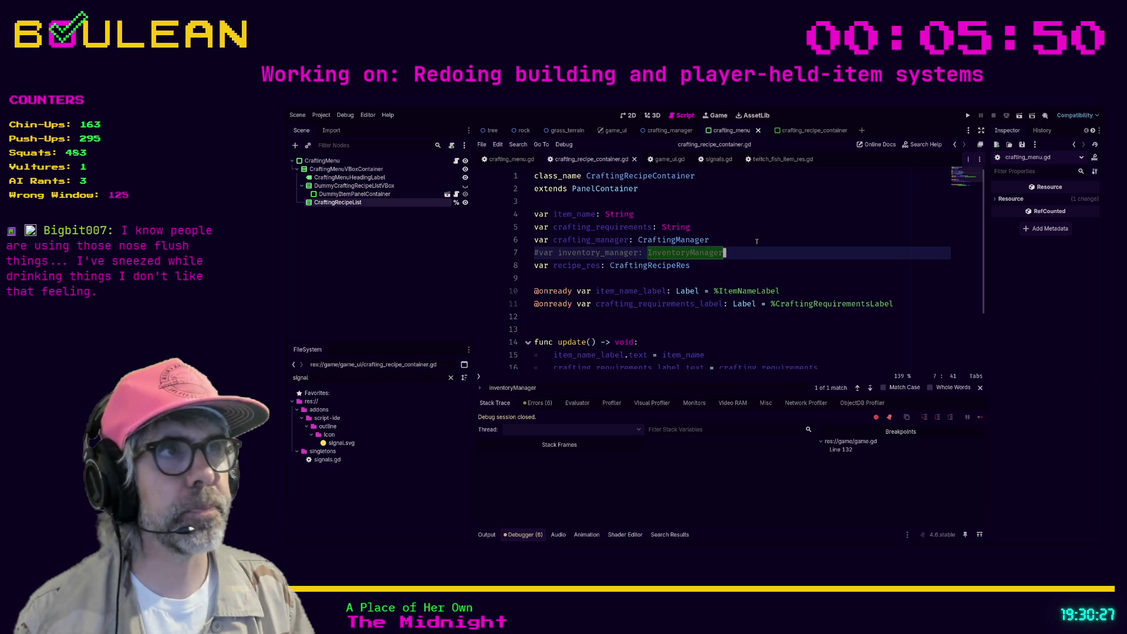
Step: In crafting_menu.gd, comment out the inventory_manager assignment on line 20
left_click(758, 227)
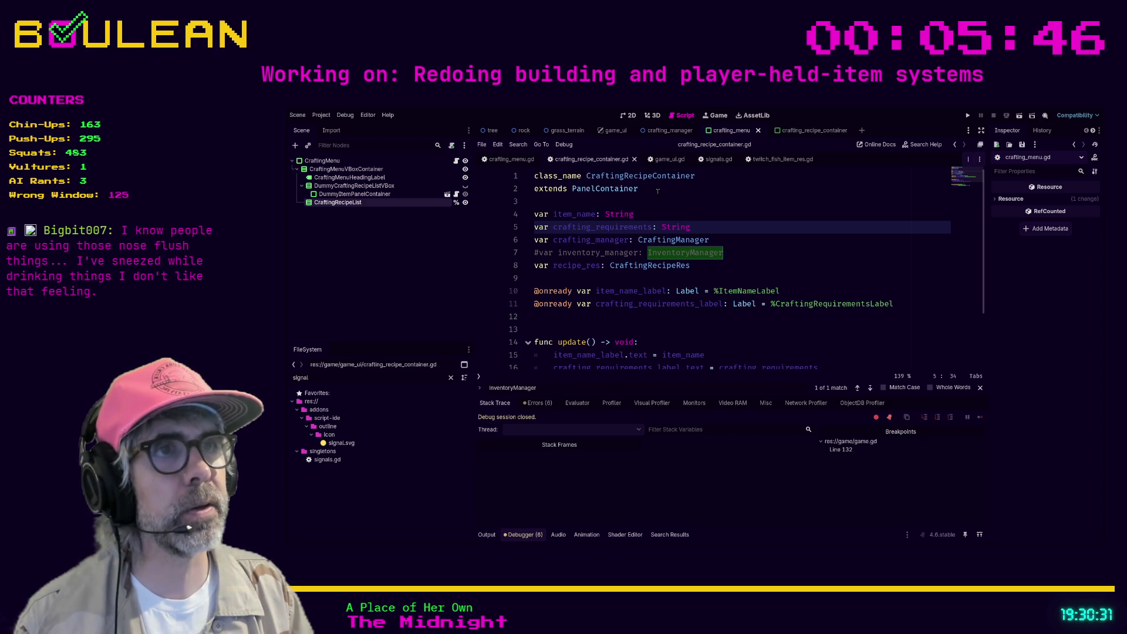
left_click(663, 160)
left_click(716, 159)
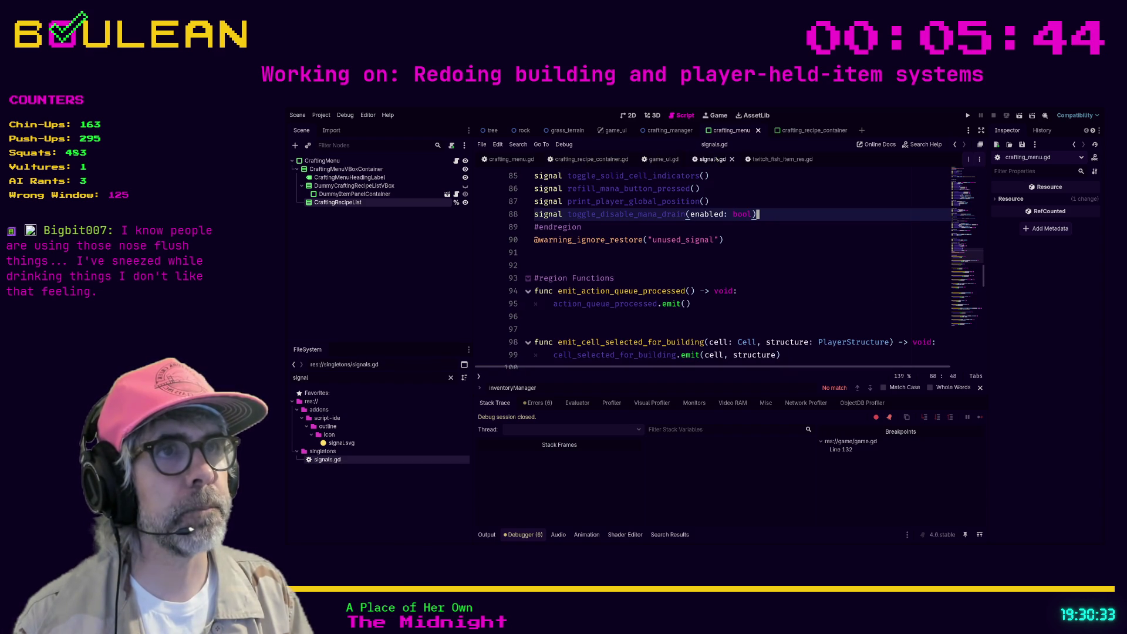
left_click(508, 159)
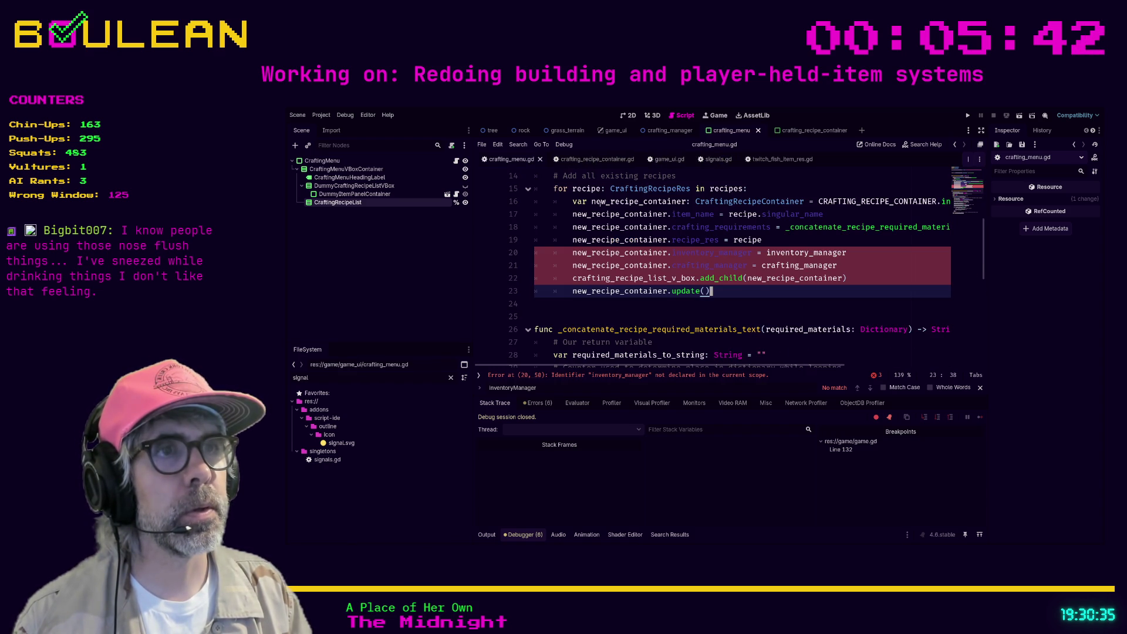
left_click(860, 254)
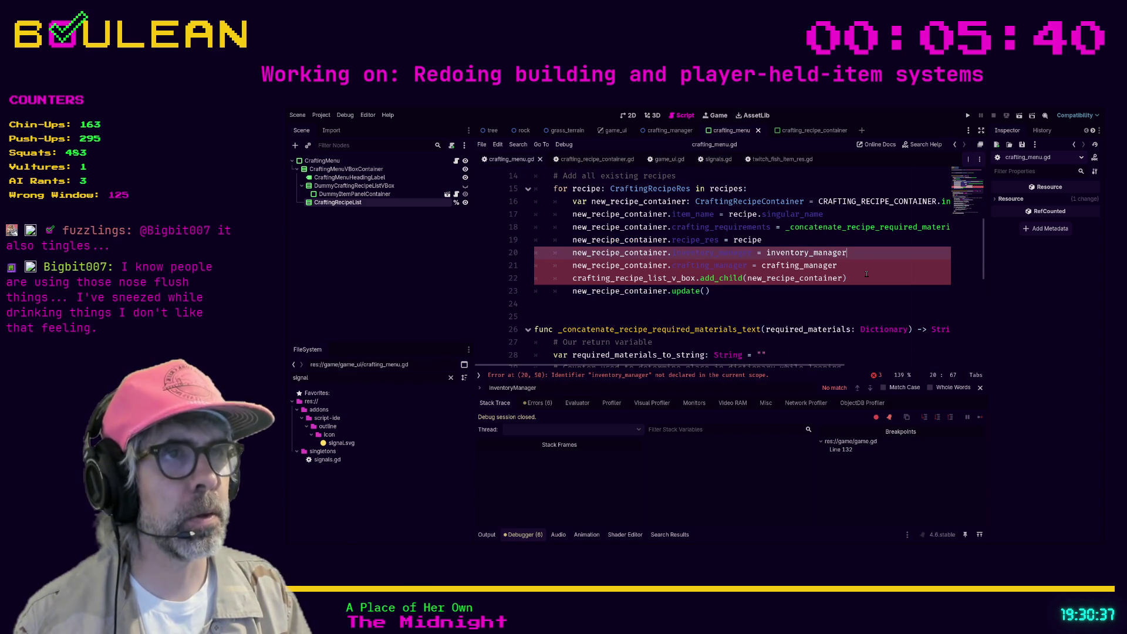
key("ctrl+k")
key("Down")
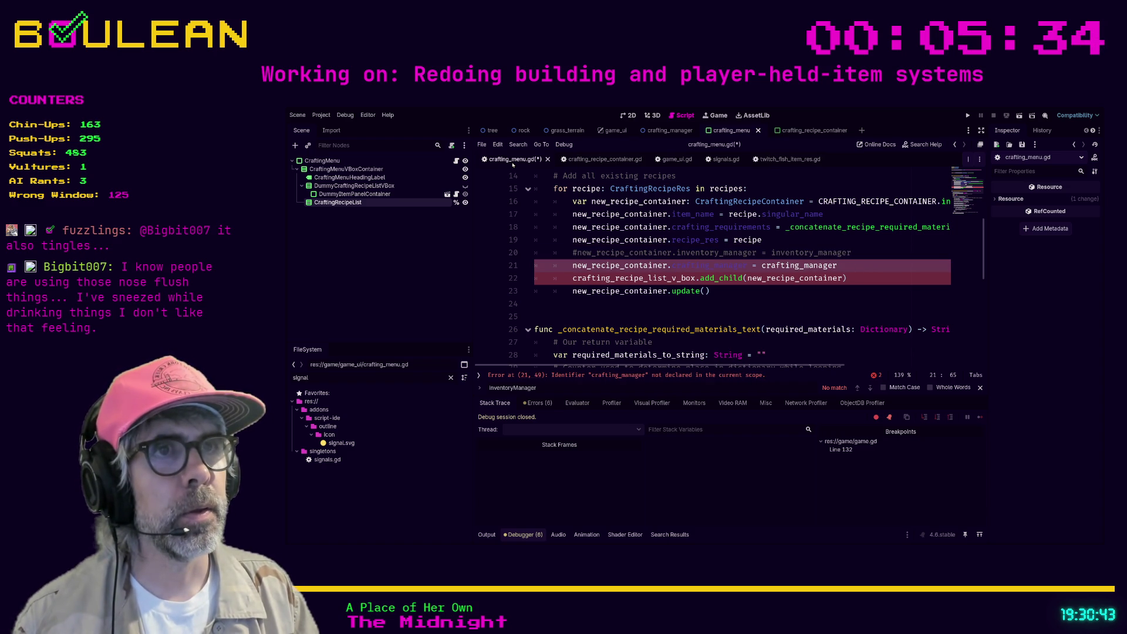
Step: Search crafting_recipe_container.gd for crafting_manager and jump to its next occurrence
left_click(605, 159)
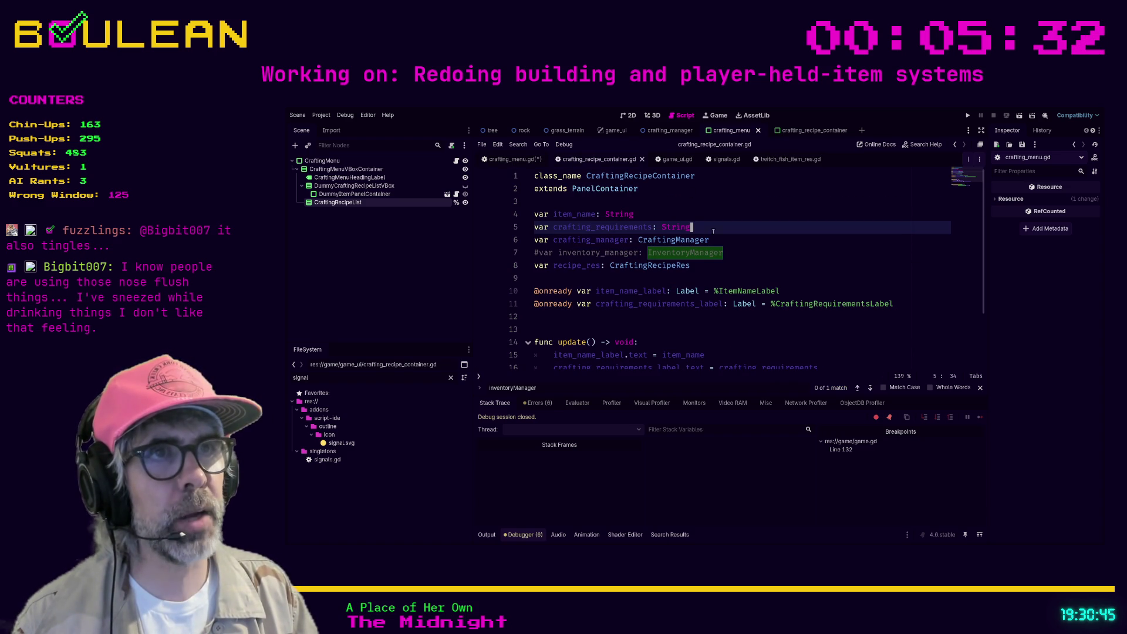
double_click(607, 241)
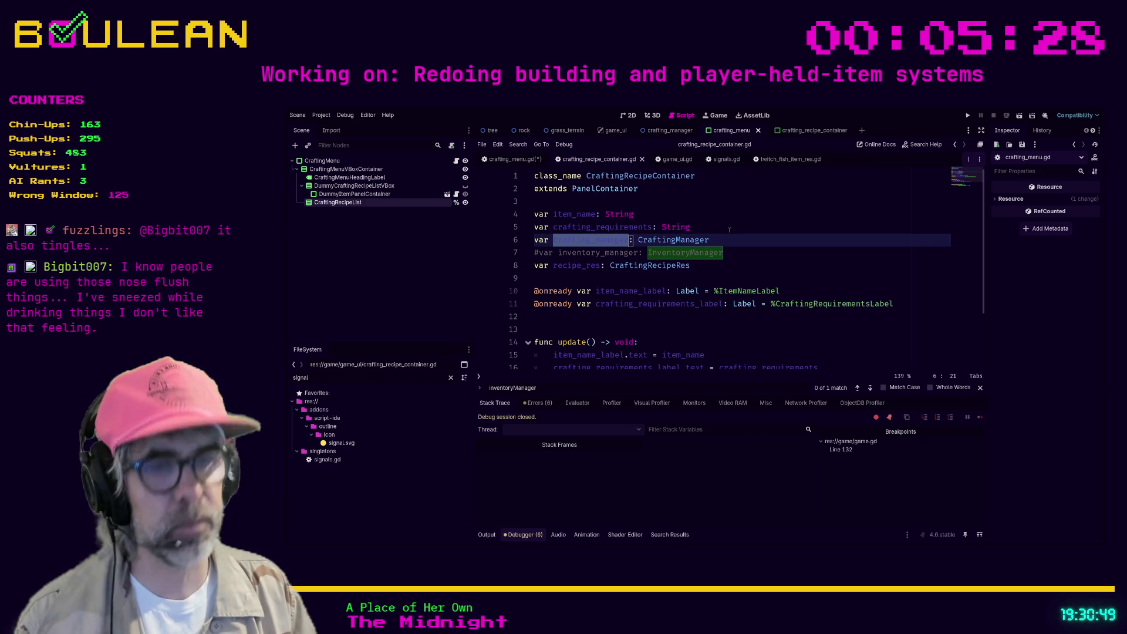
key("ctrl+f")
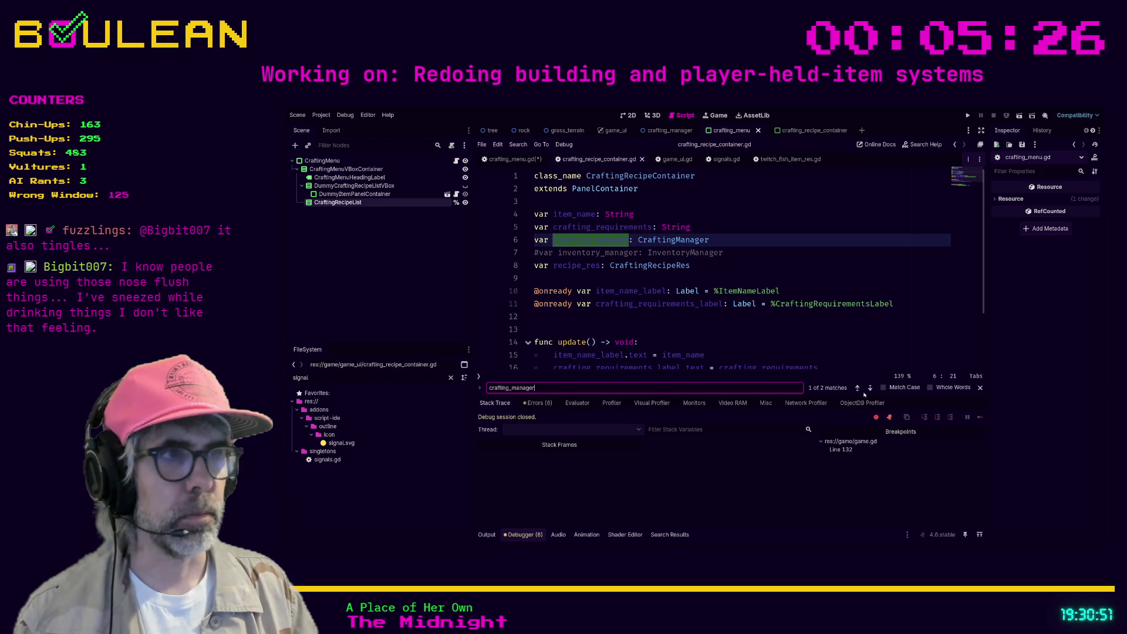
left_click(871, 389)
left_click(867, 330)
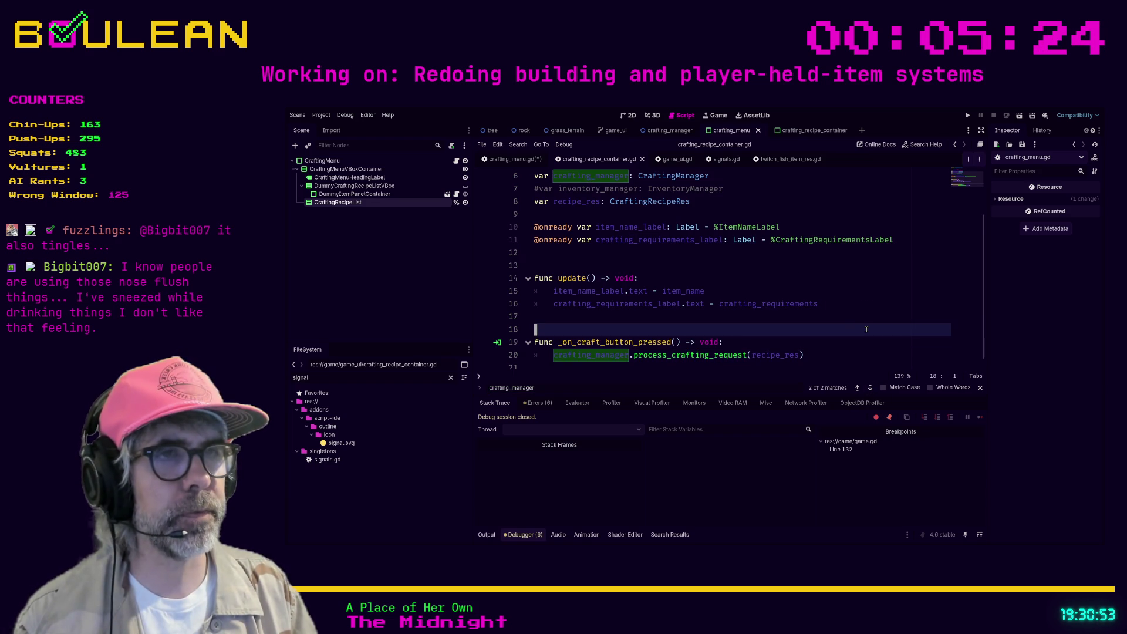
left_click(581, 321)
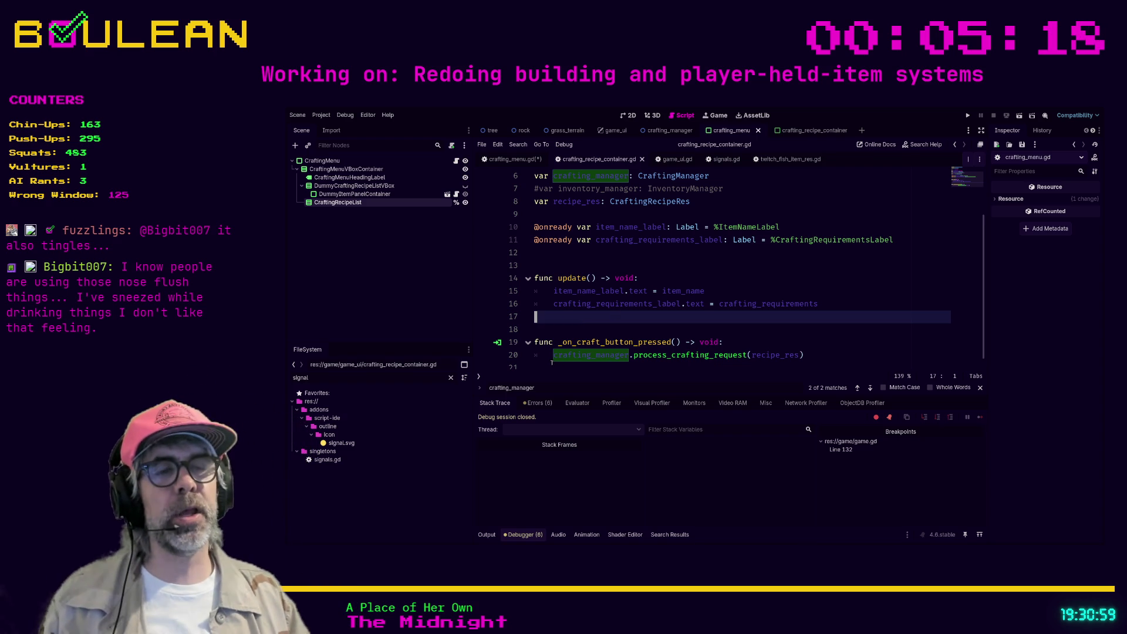
Step: Add a new indented line after the process_crafting_request(recipe_res) call on line 20
left_click(832, 355)
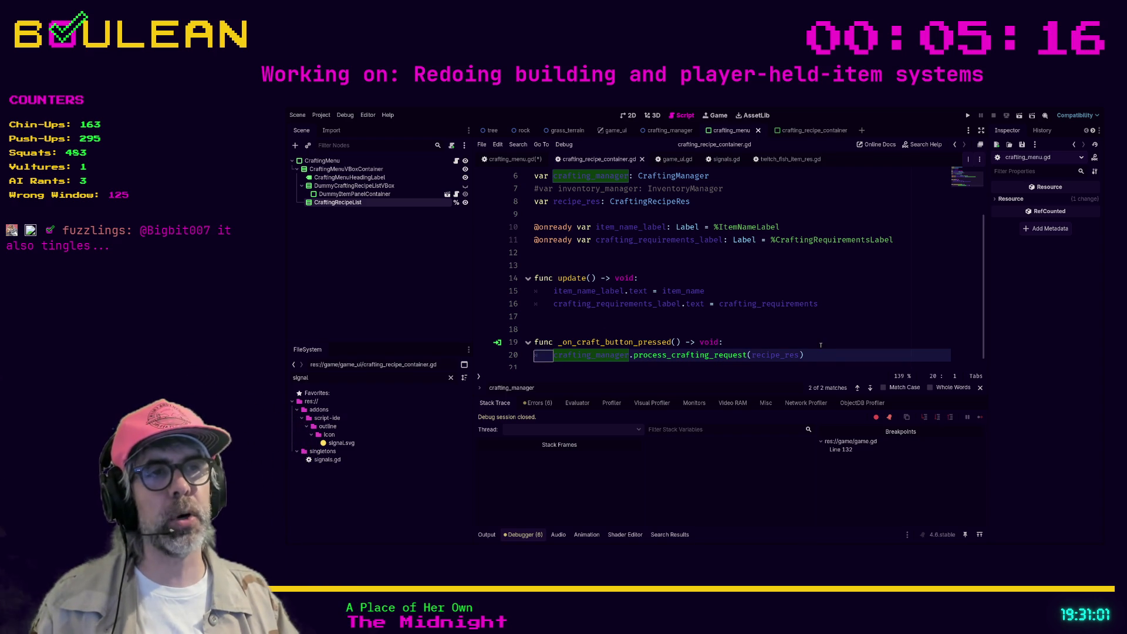
left_click_drag(832, 356, 535, 355)
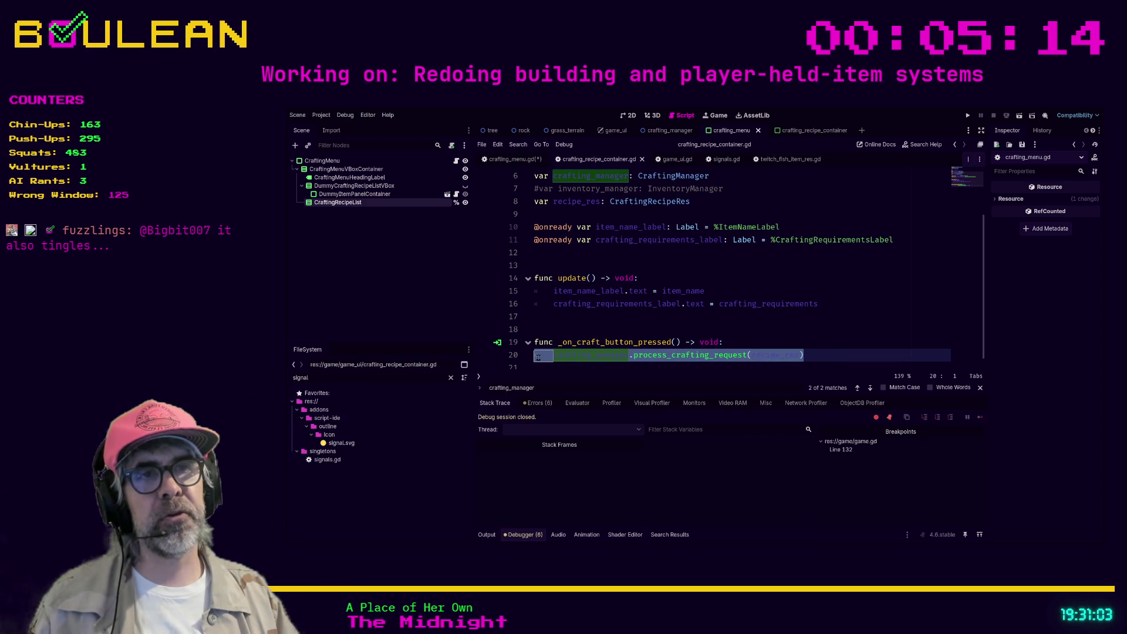
left_click(546, 359)
left_click(618, 367)
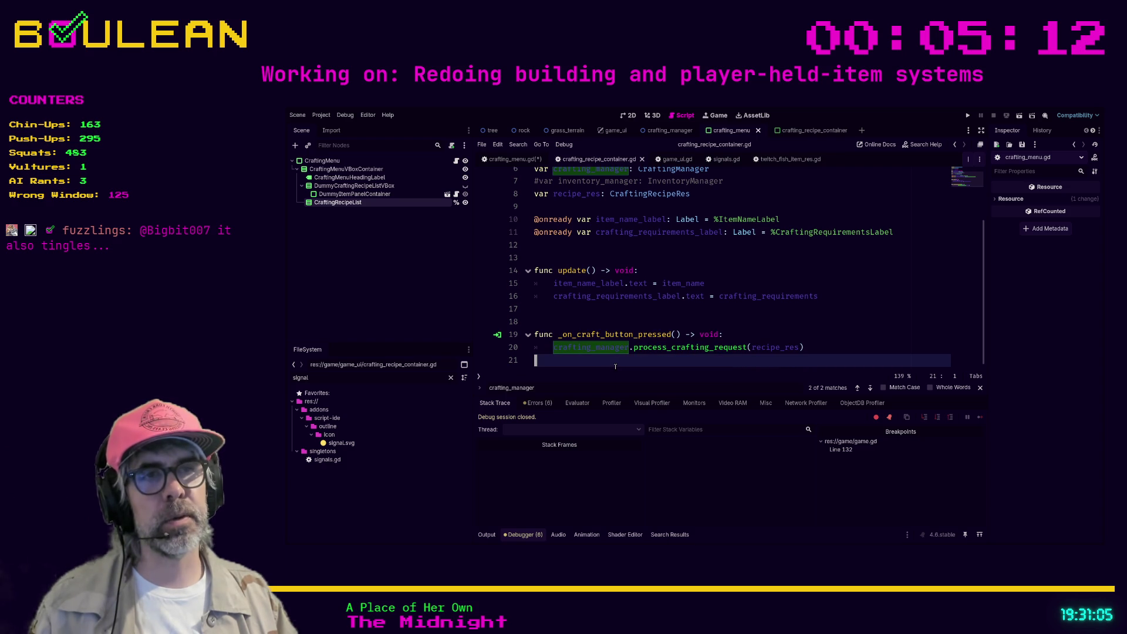
left_click_drag(553, 347, 811, 358)
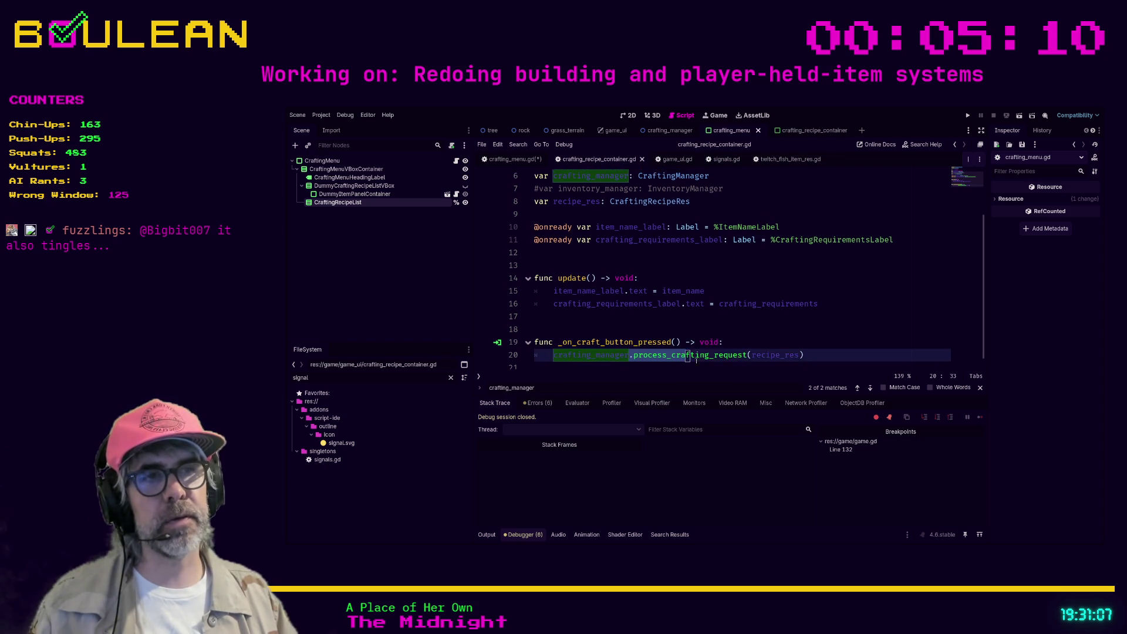
left_click(805, 355)
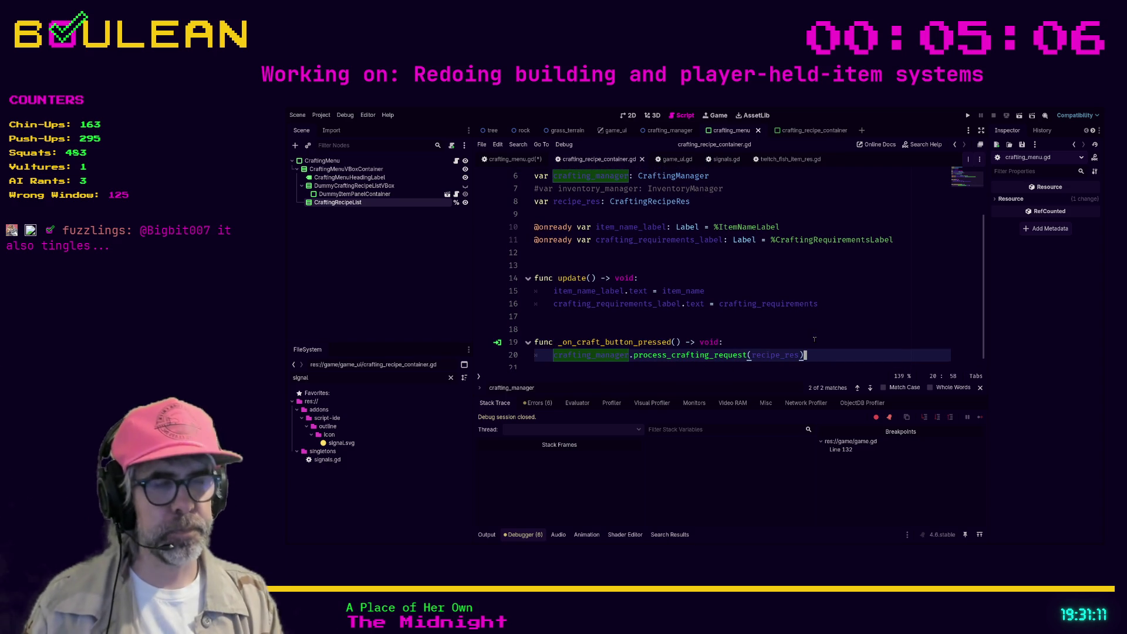
key("Return")
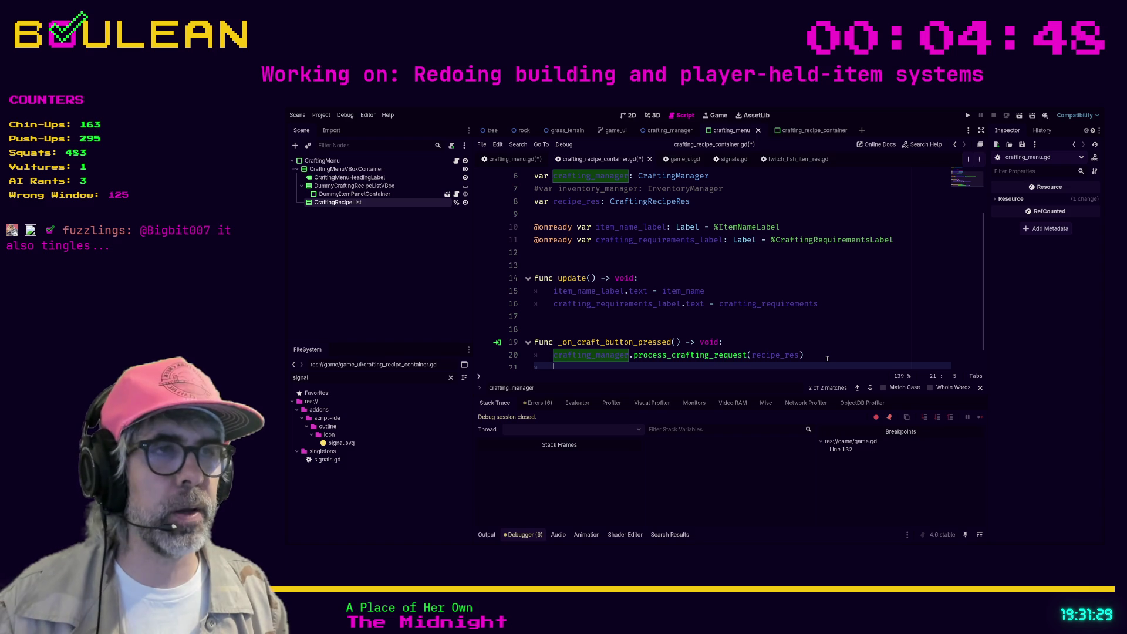
scroll(828, 357, "down", 1)
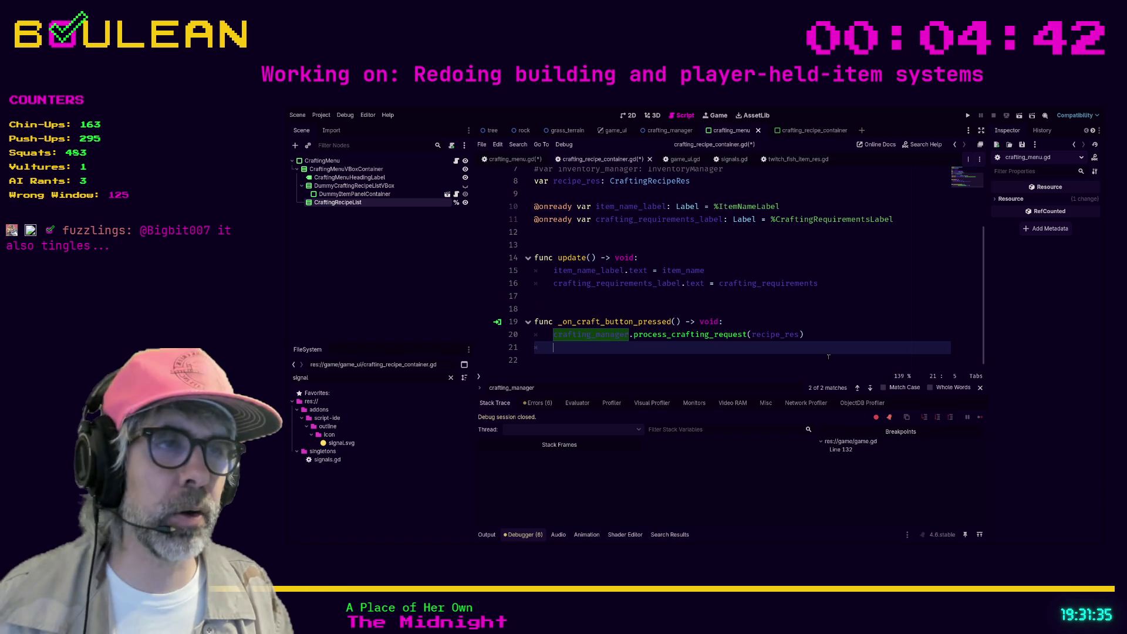
left_click(536, 356)
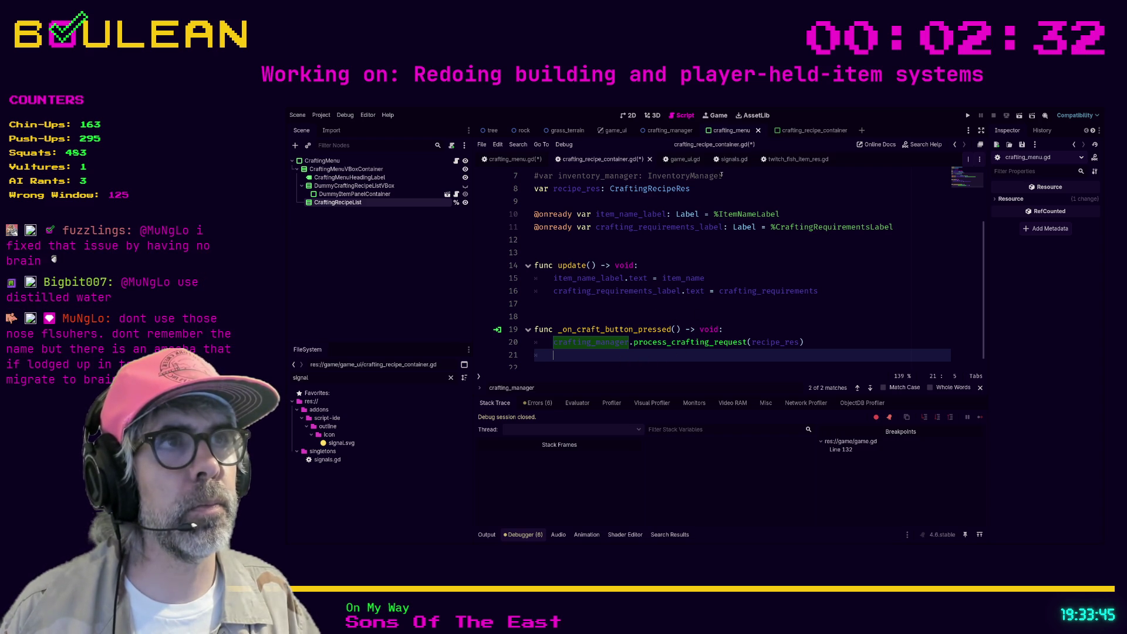
scroll(746, 253, "up", 2)
scroll(748, 254, "down", 2)
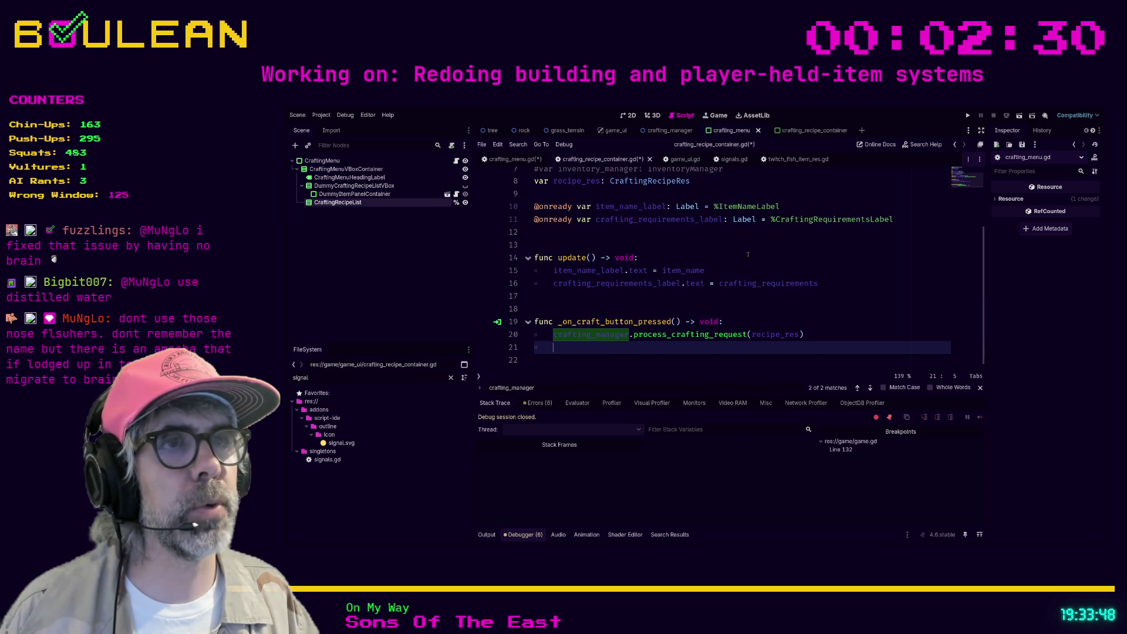
Step: Search signals.gd for 'craft' and scroll the signal declarations, finding the item_cooked TODO
left_click(726, 159)
key("ctrl+f")
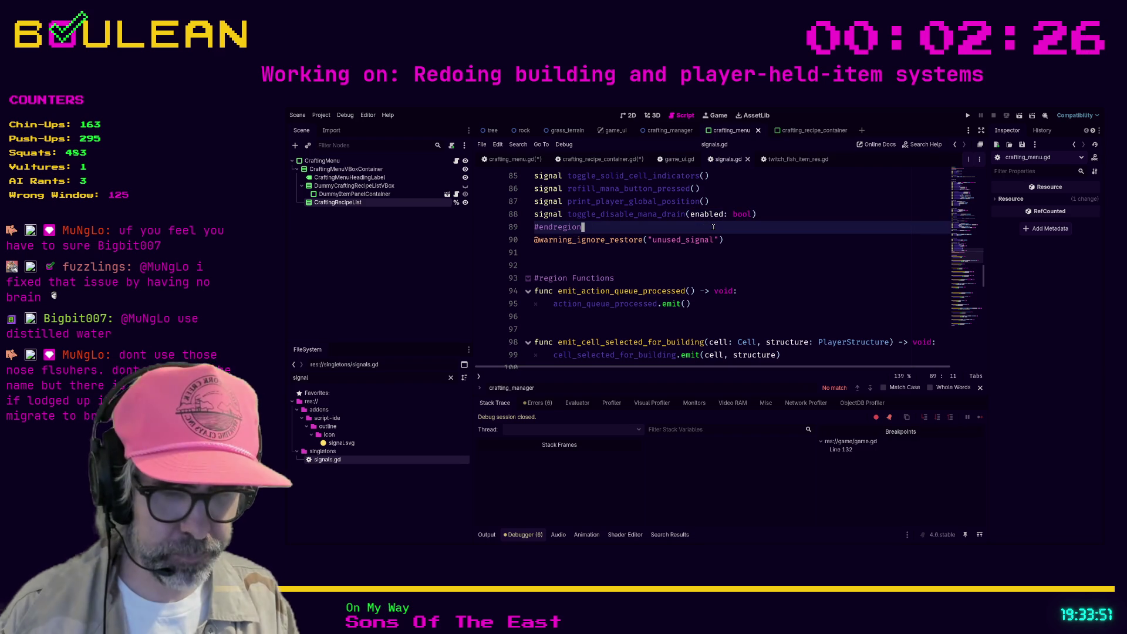
type("craft")
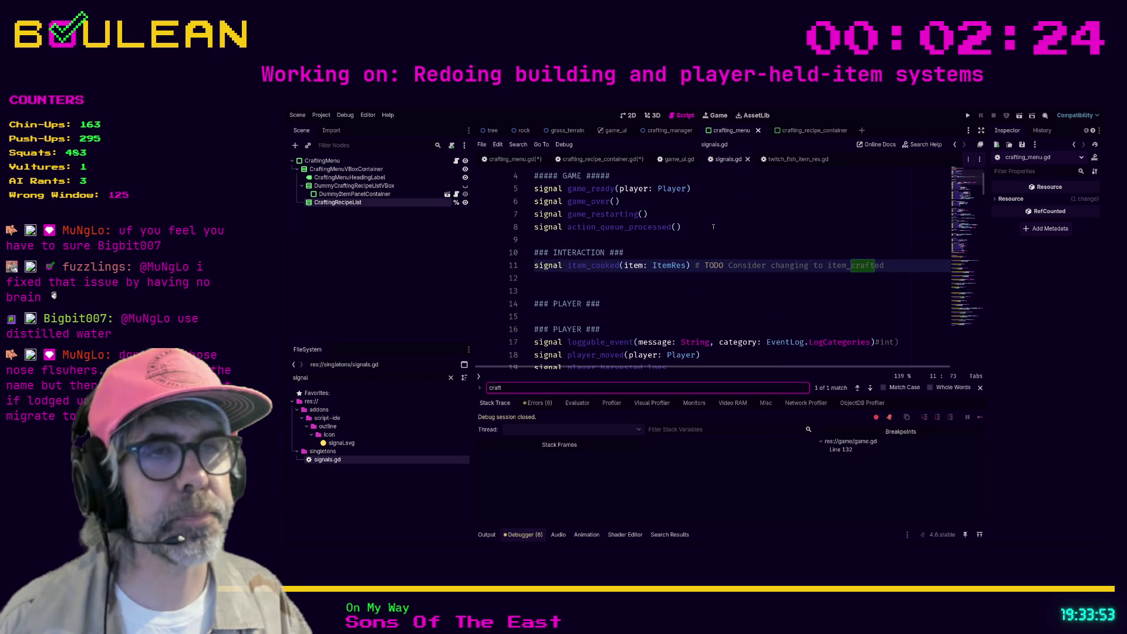
scroll(634, 312, "down", 4)
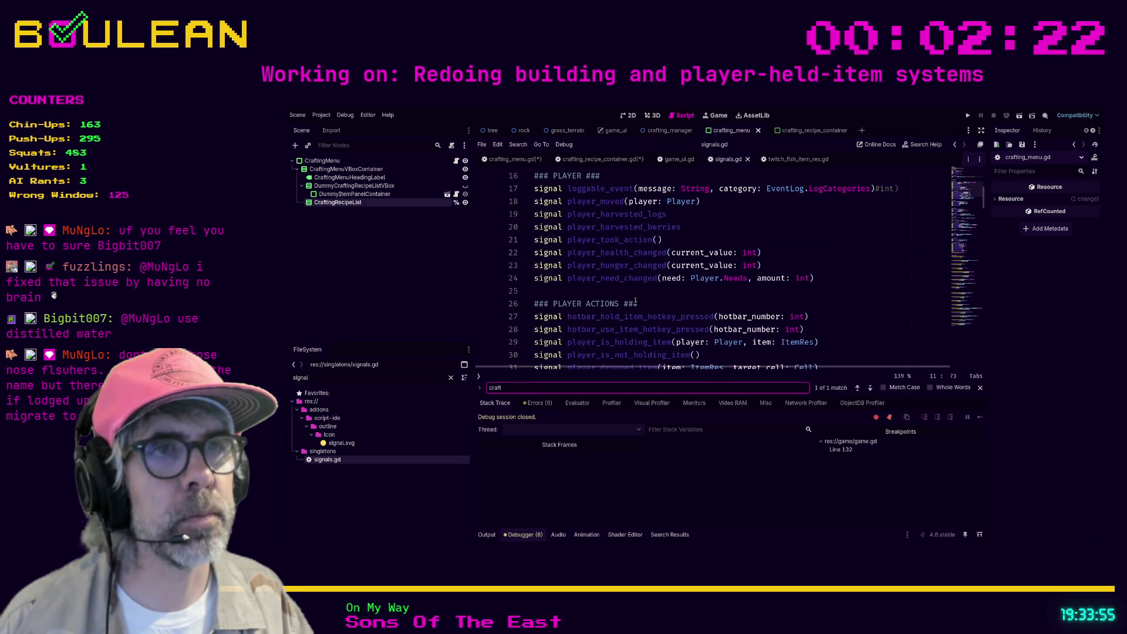
scroll(608, 303, "up", 5)
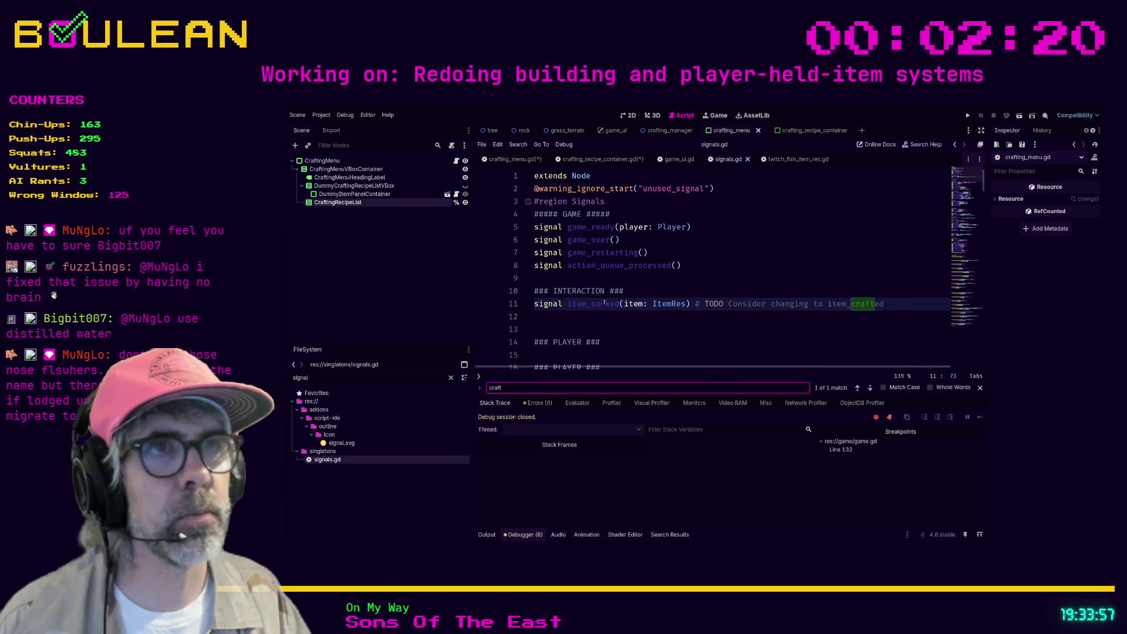
scroll(605, 303, "down", 11)
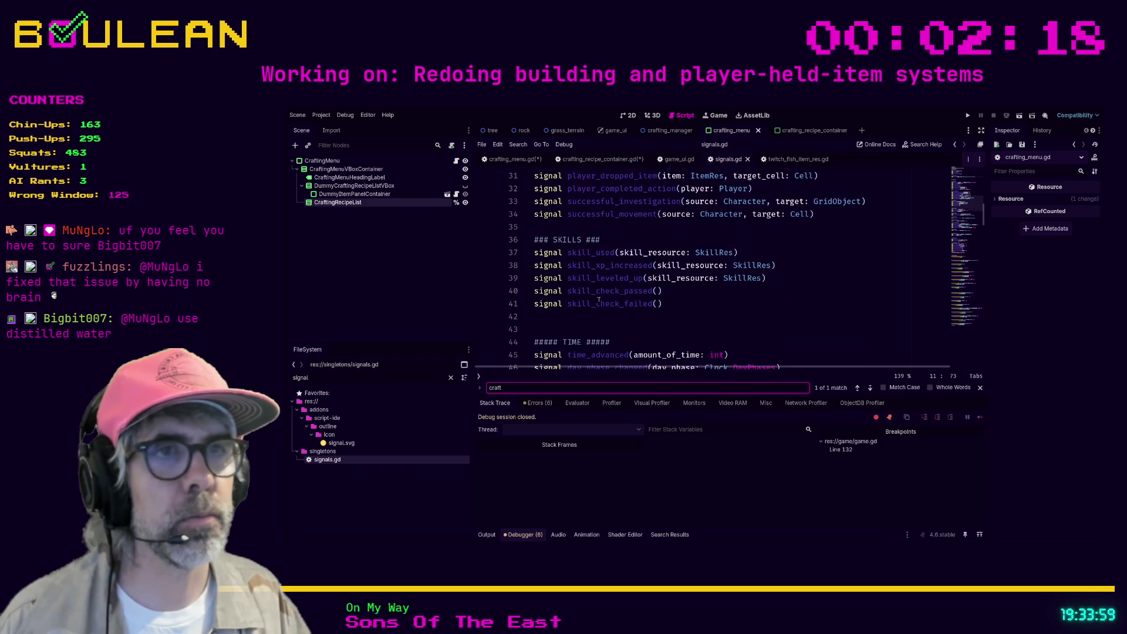
scroll(599, 301, "down", 10)
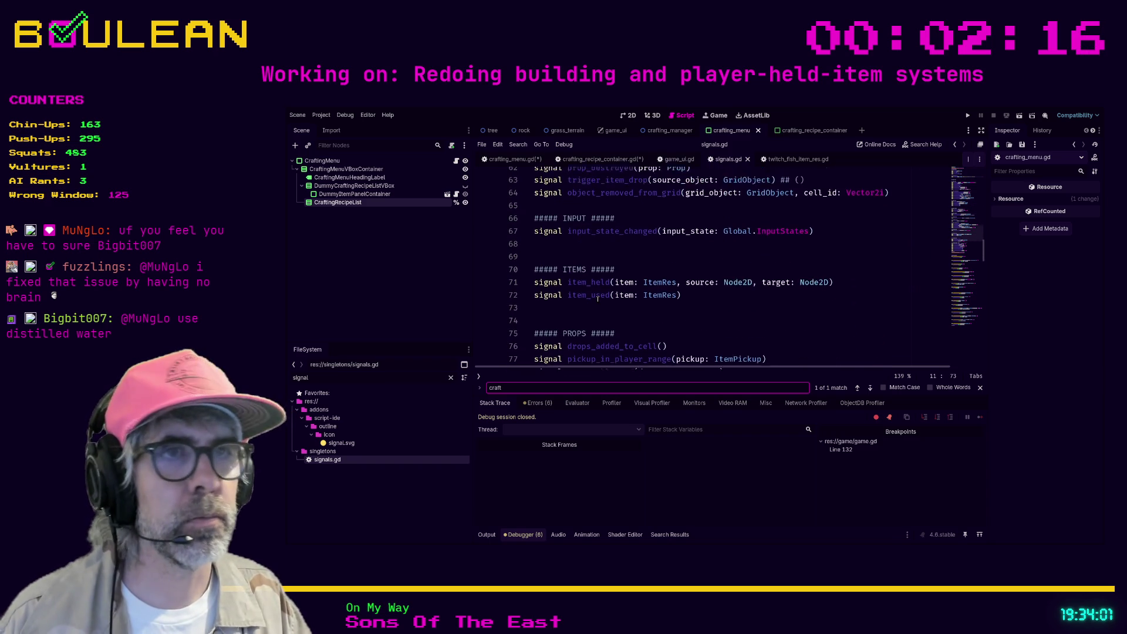
scroll(597, 299, "down", 4)
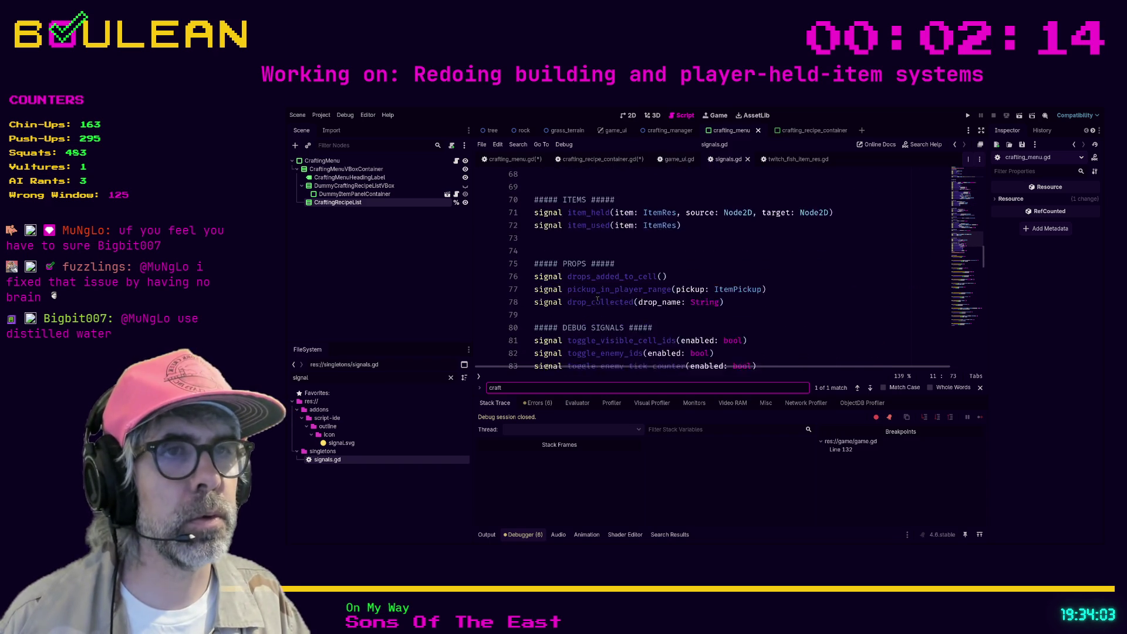
scroll(597, 299, "down", 3)
scroll(553, 281, "up", 10)
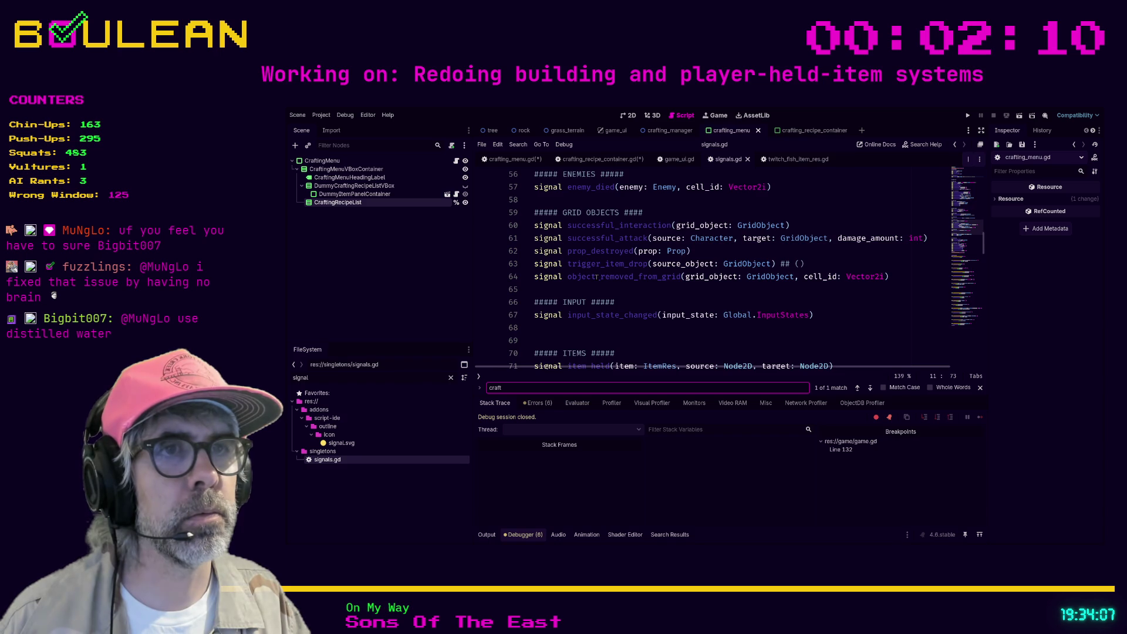
scroll(597, 277, "up", 15)
scroll(598, 276, "up", 4)
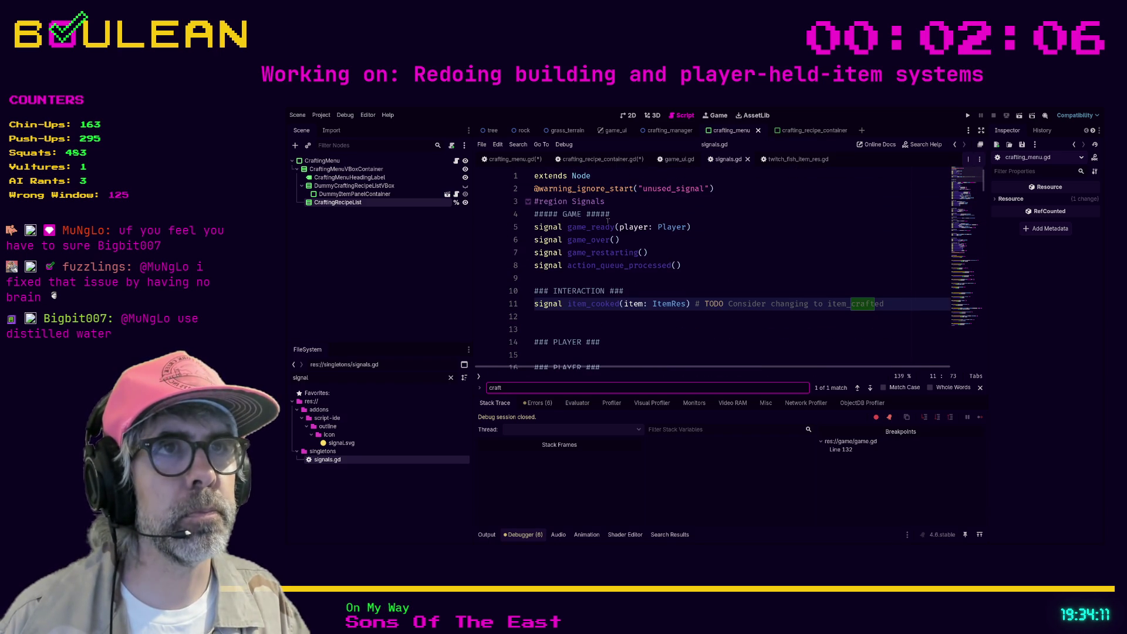
Step: Add a '## CRAFTING ###' heading declaring craft_button_pressed(recipe: CraftingRecipeRes), then save all scripts
left_click(540, 279)
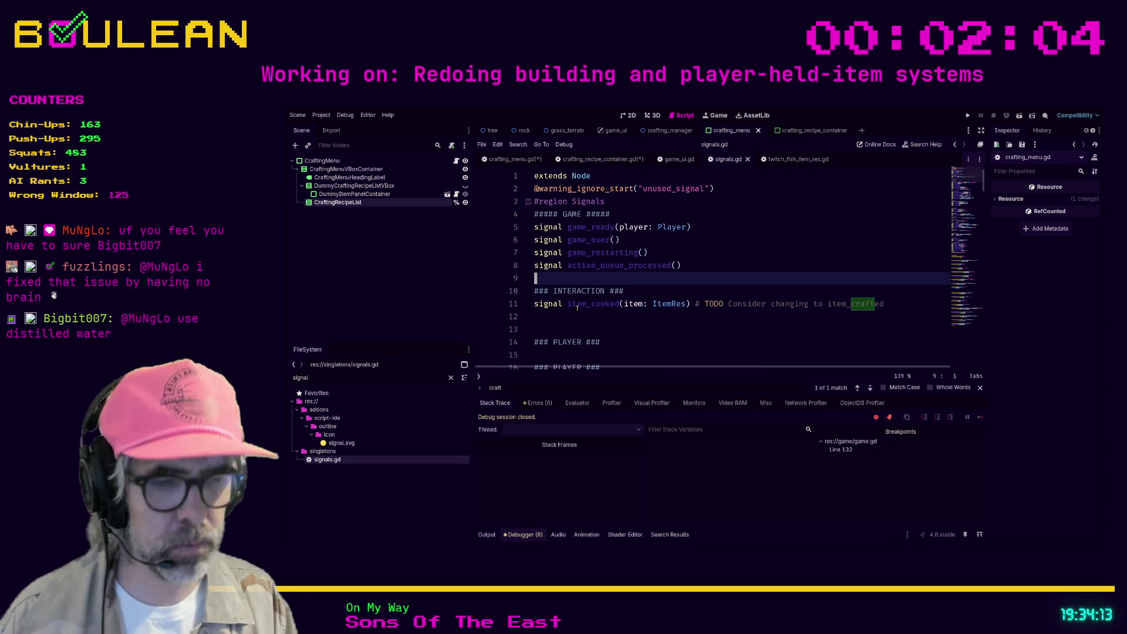
key("Return")
key("Return")
type("## ")
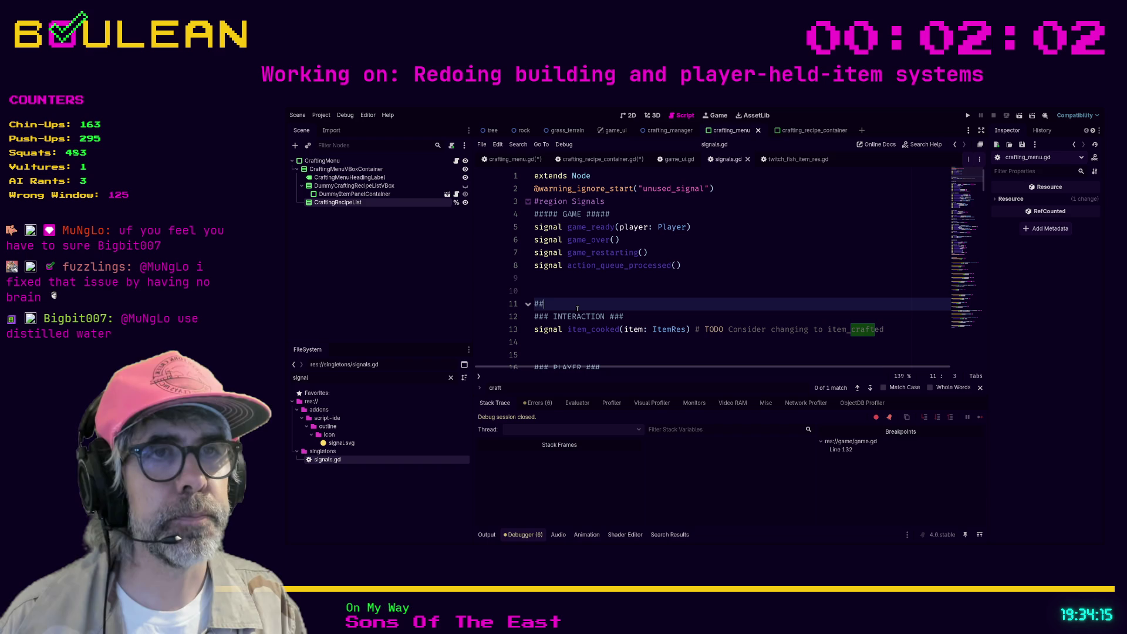
type("CRAFTING ###")
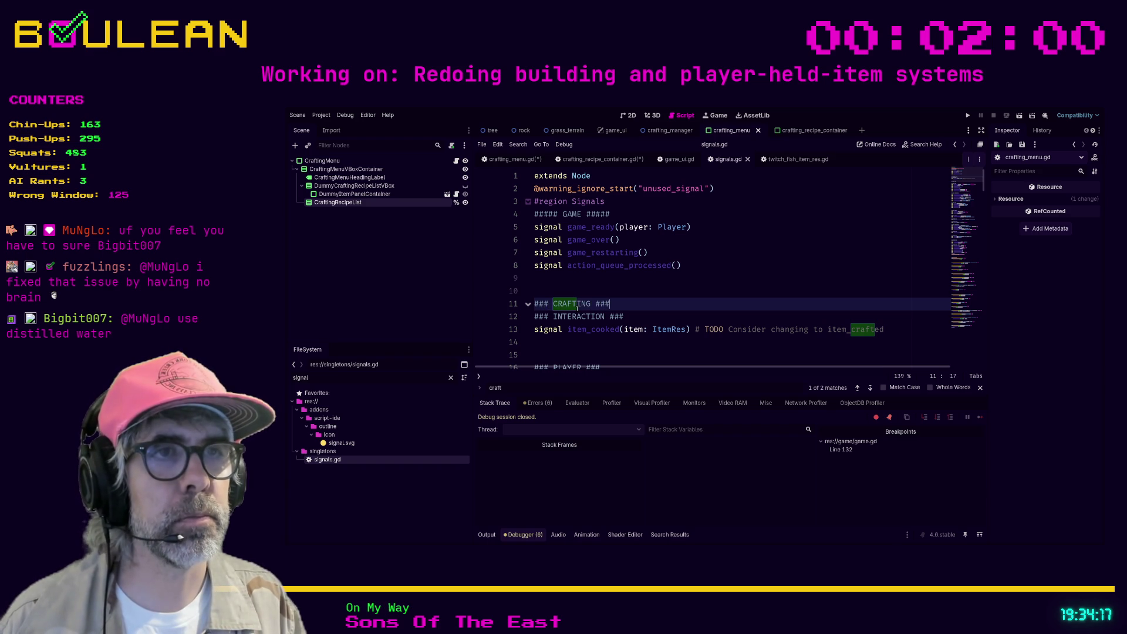
key("Return")
type("signal")
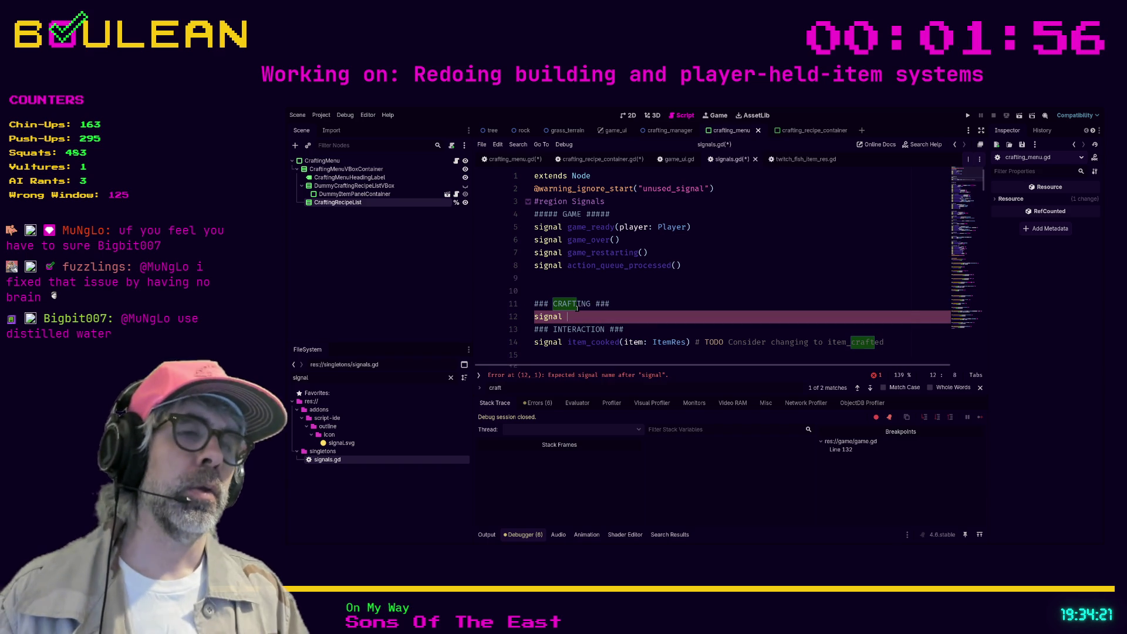
type(" ft ")
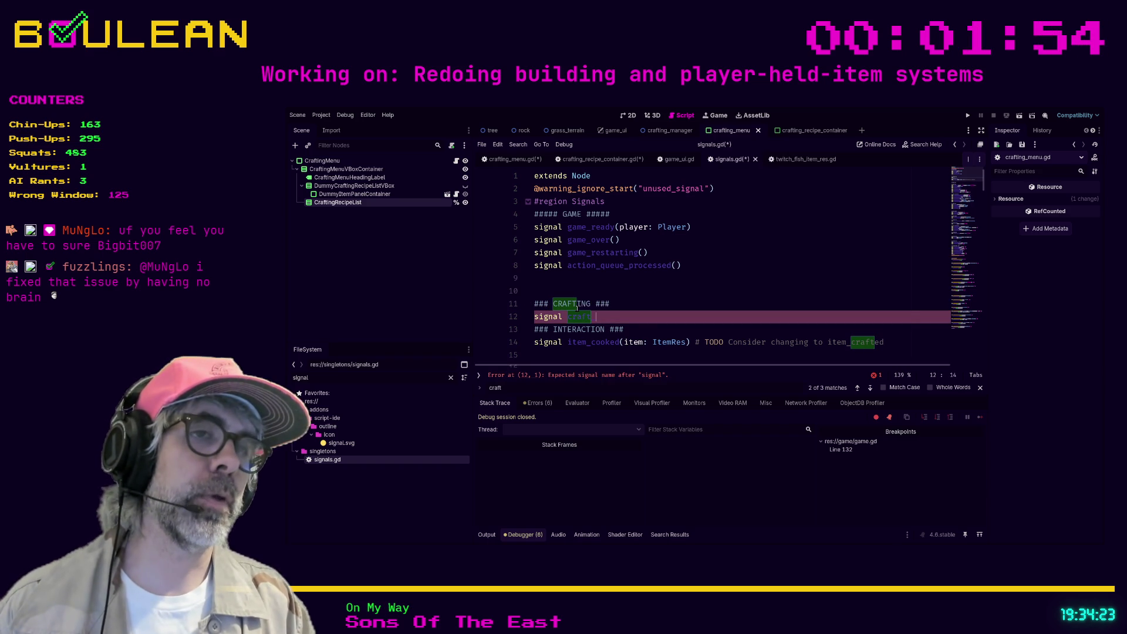
type("_button_pre")
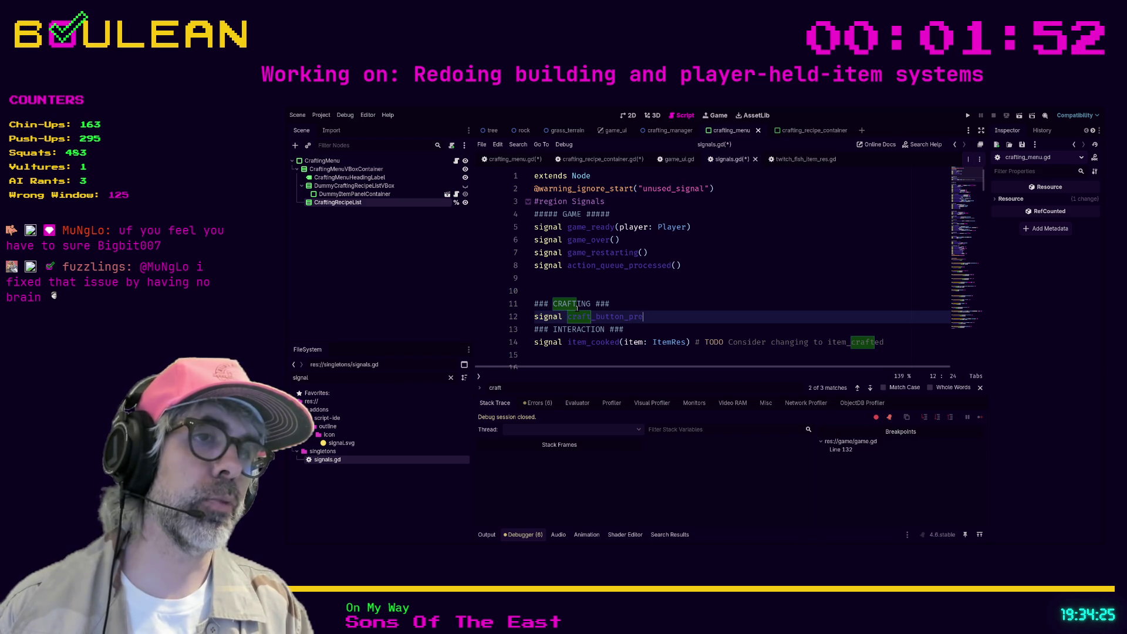
type("ed(")
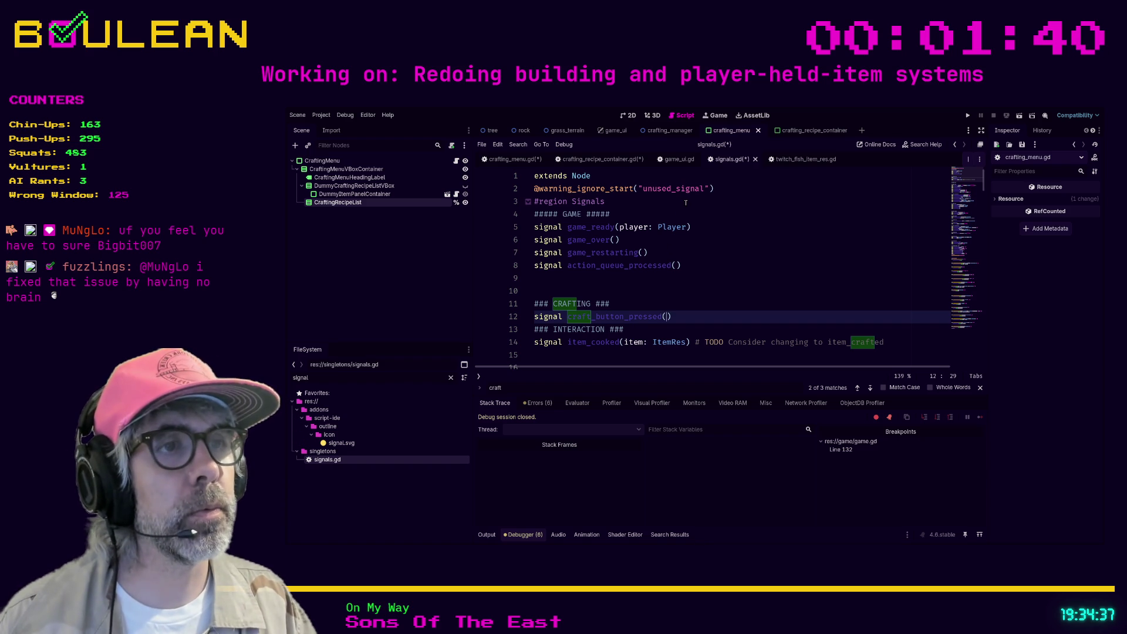
type("recipe: Recip")
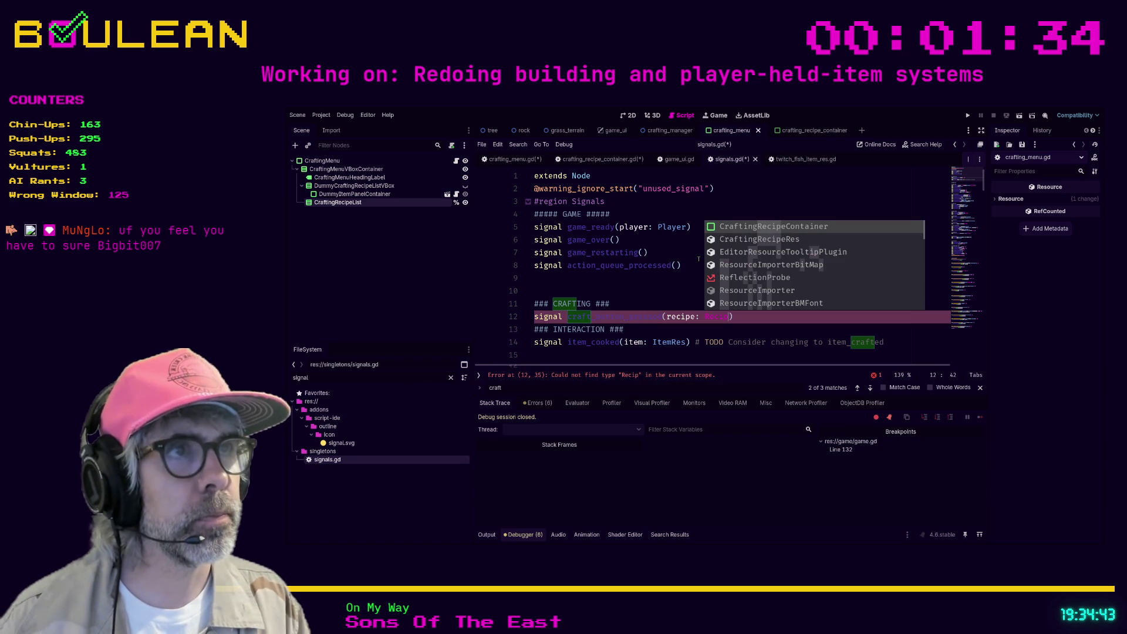
key("Down")
key("Return")
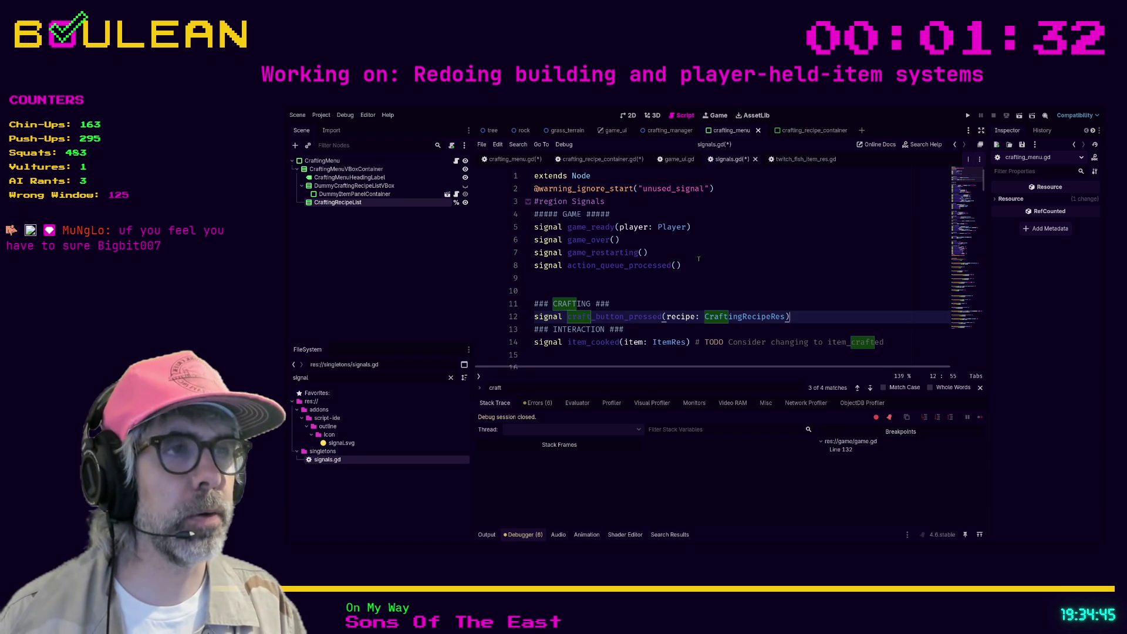
key("Return")
key("Return")
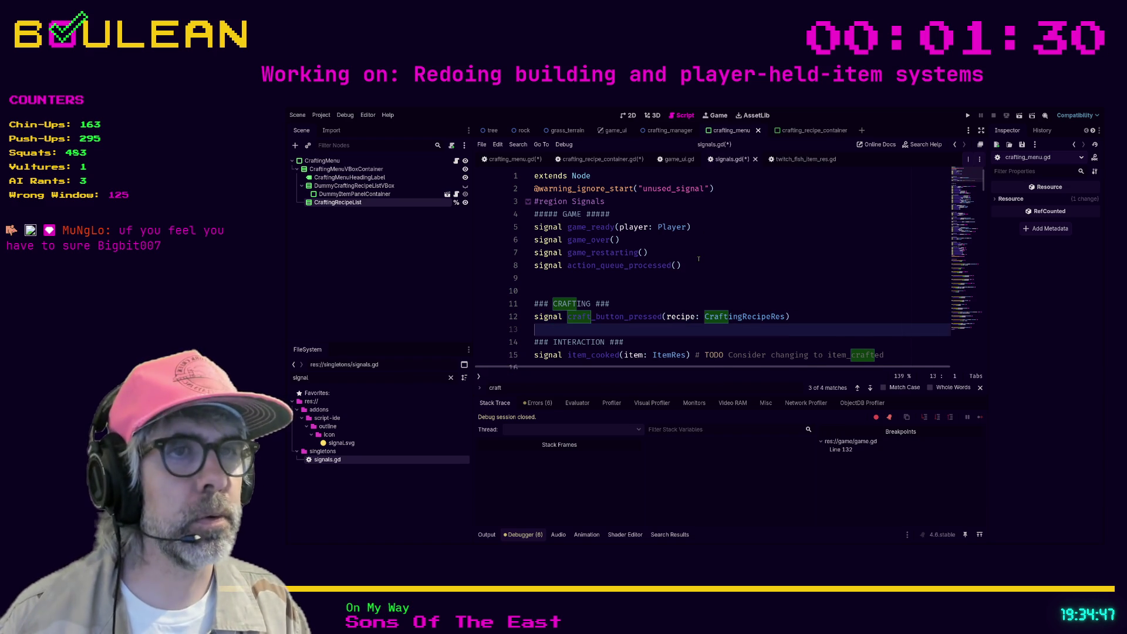
key("ctrl+s")
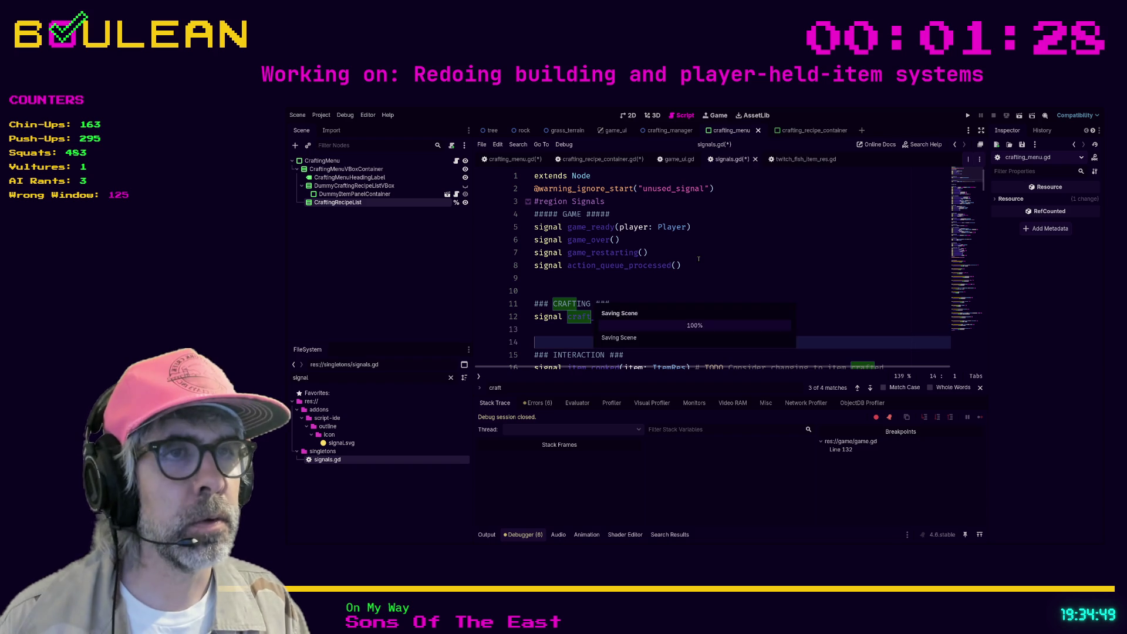
Step: Copy the craft_button_pressed signature and insert a blank line above emit_drops_added_to_cell
left_click_drag(569, 317, 799, 317)
scroll(805, 318, "down", 13)
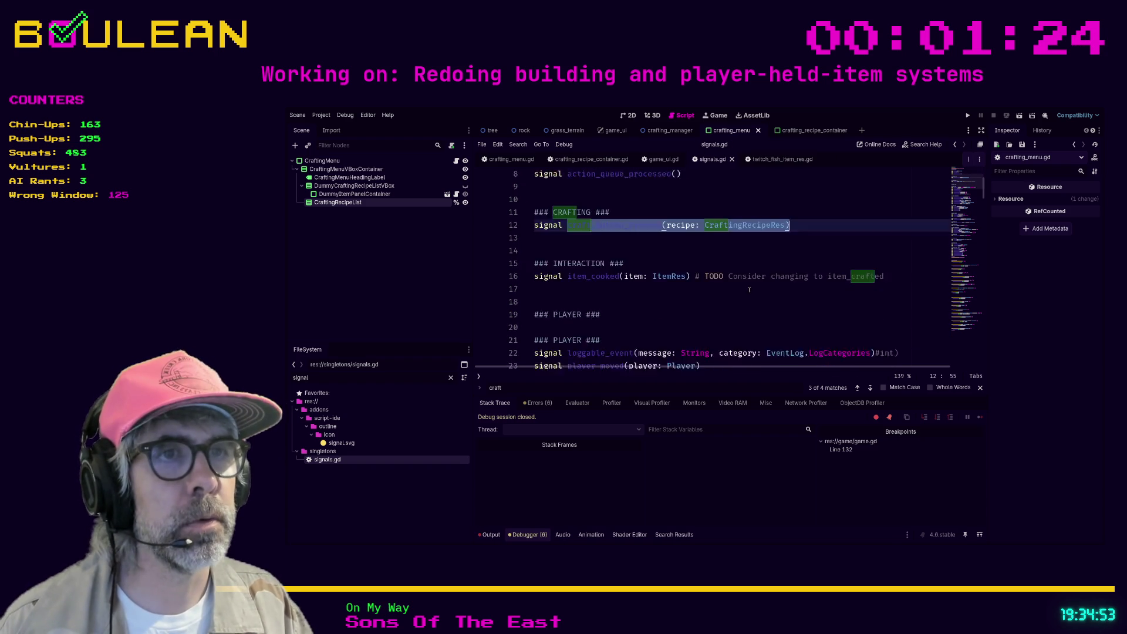
scroll(712, 286, "down", 19)
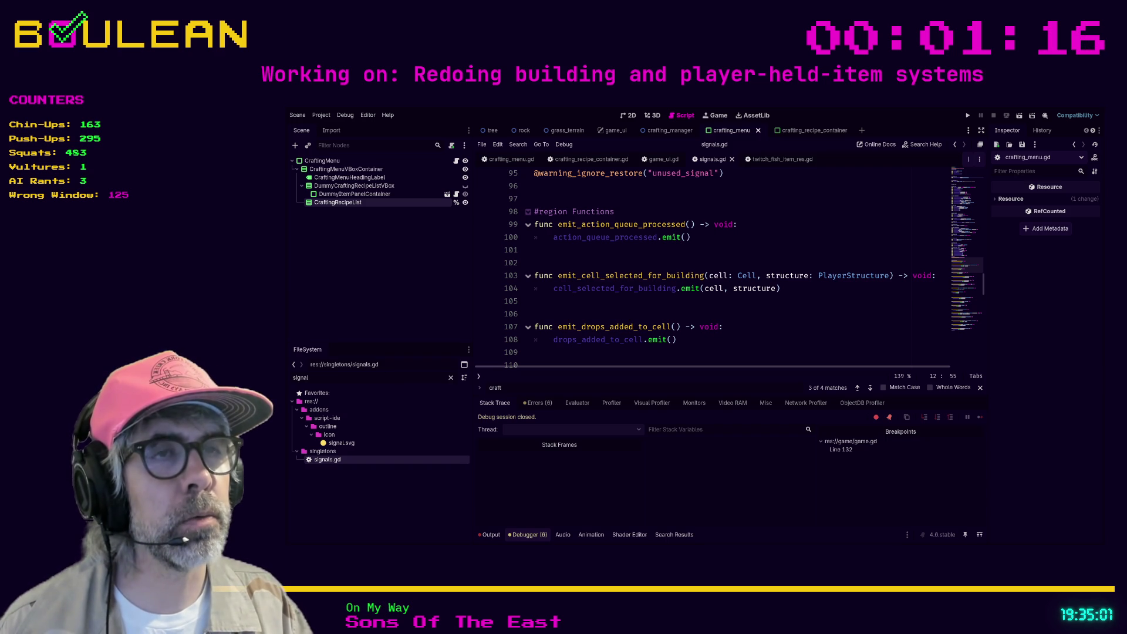
scroll(710, 270, "down", 2)
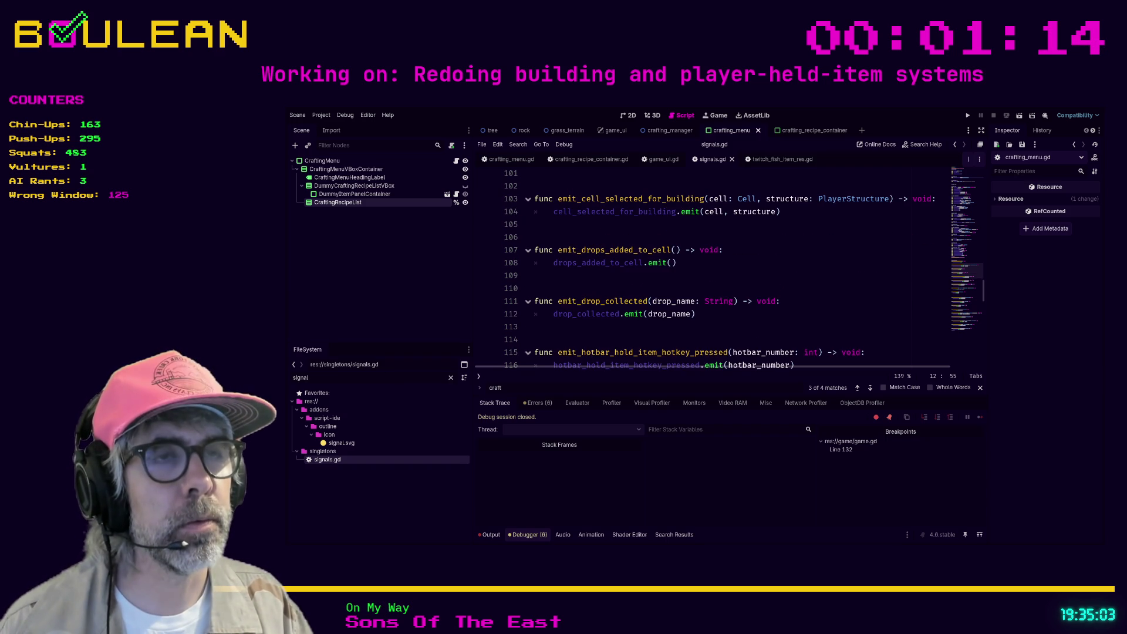
left_click(597, 285)
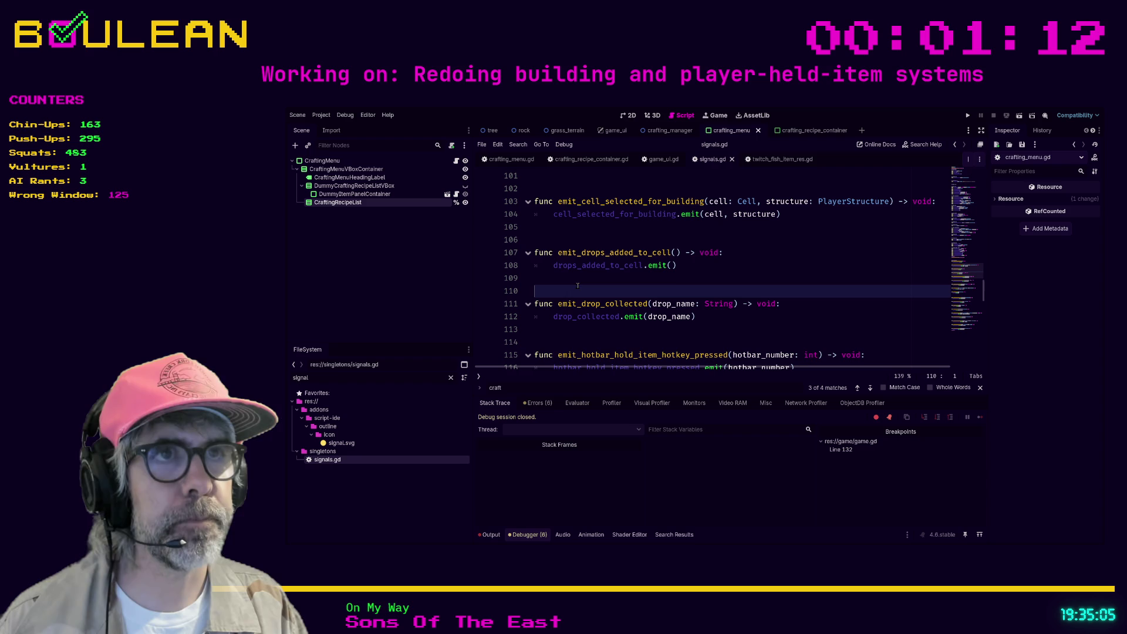
key("Up")
key("Up")
key("Up")
key("Return")
key("Return")
key("Up")
key("Up")
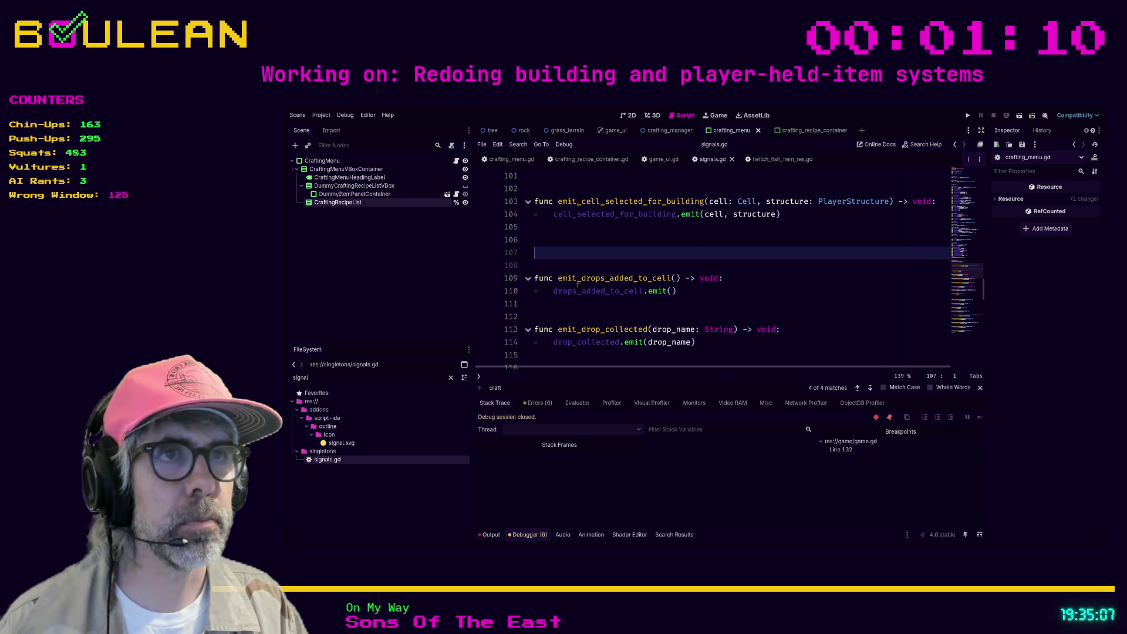
Step: Write func emit_craft_button_pressed(recipe: CraftingRecipeRes) -> void with a placeholder pass body
type("func emit_")
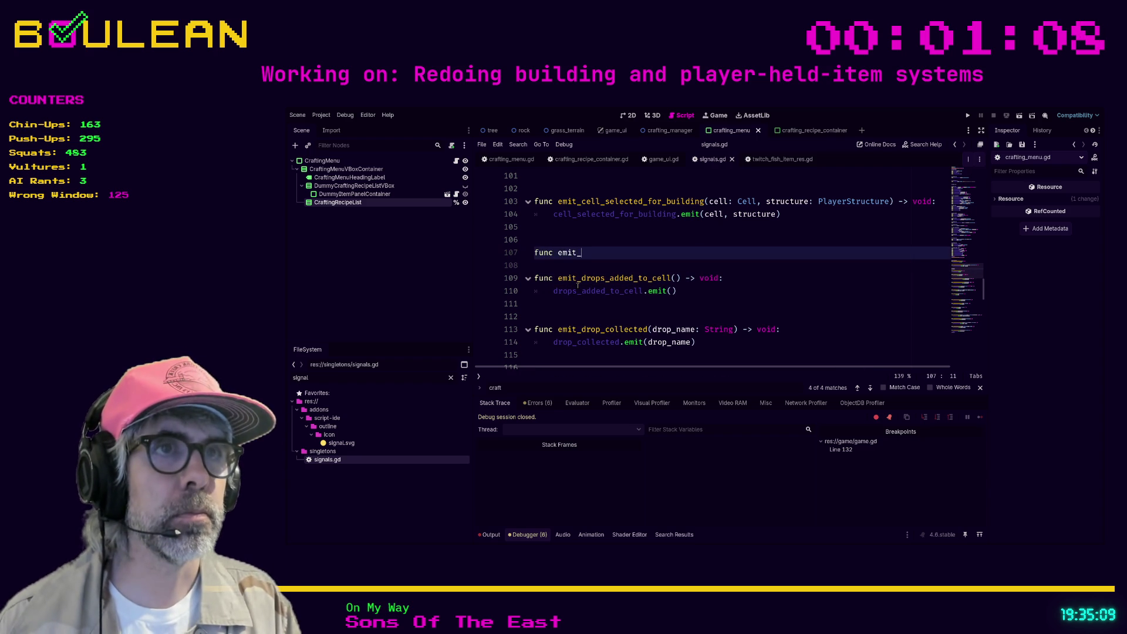
key("Tab")
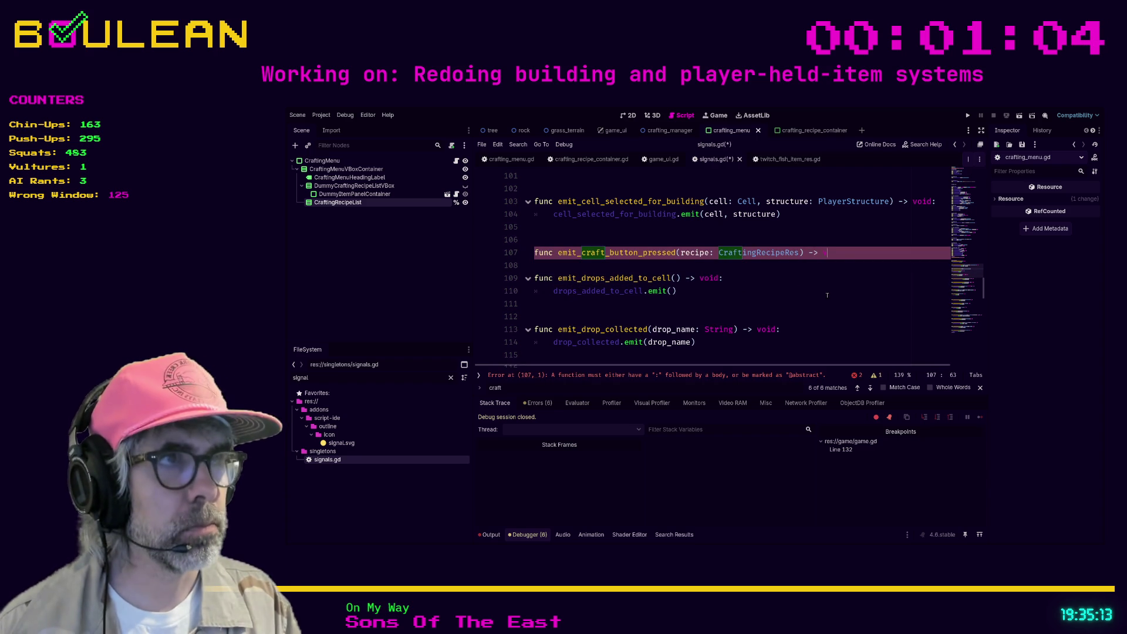
type("void:")
key("Return")
type("pass")
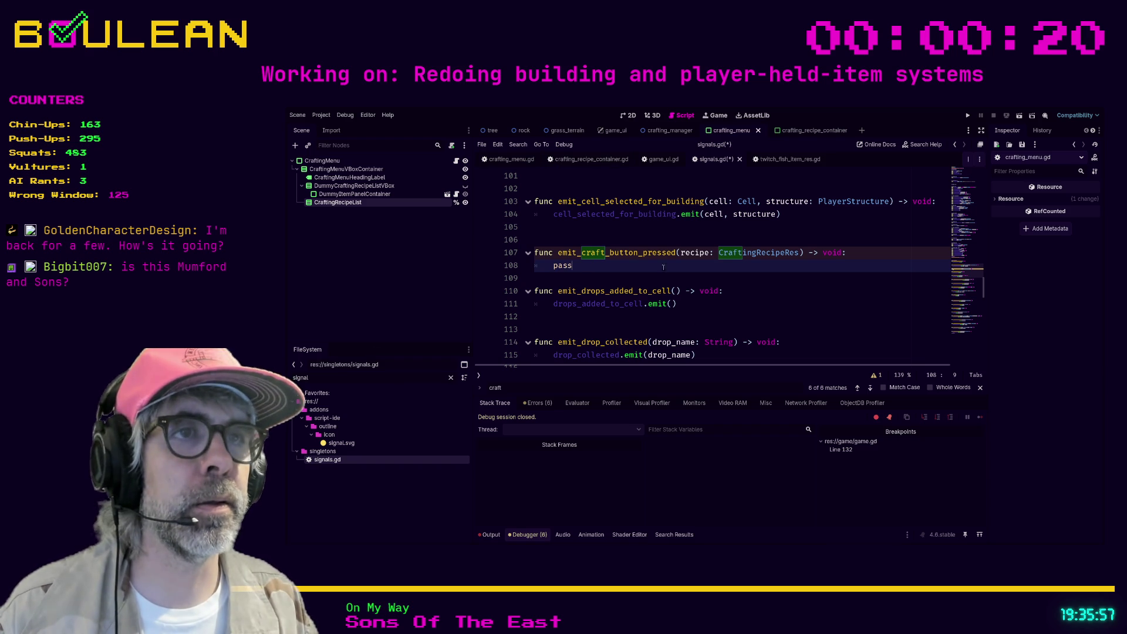
key("shift+Home")
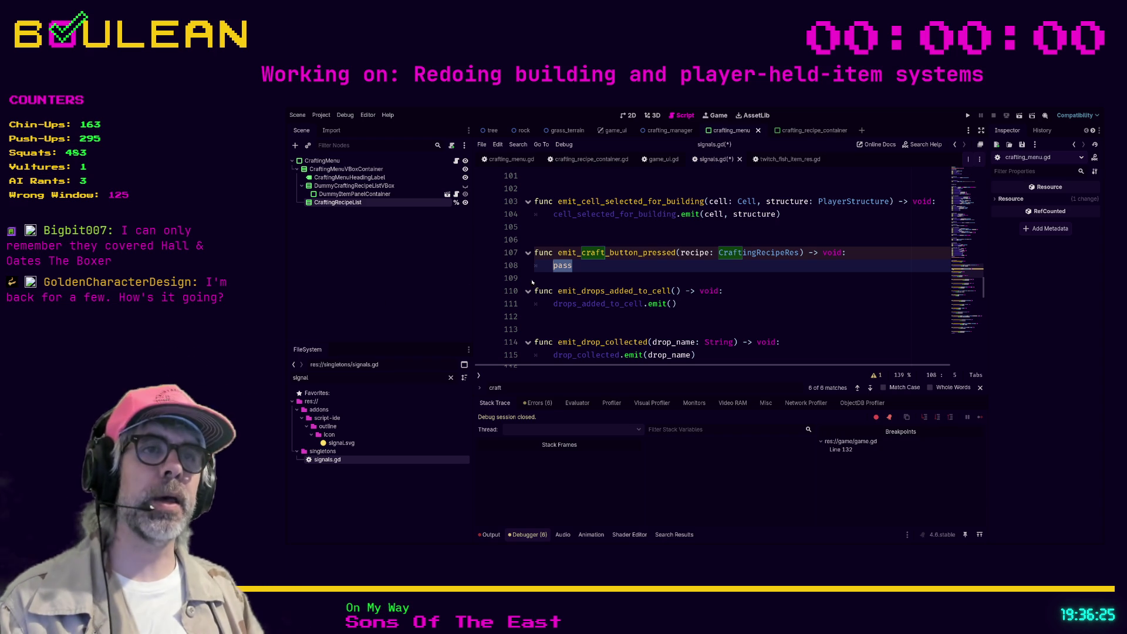
left_click(575, 267)
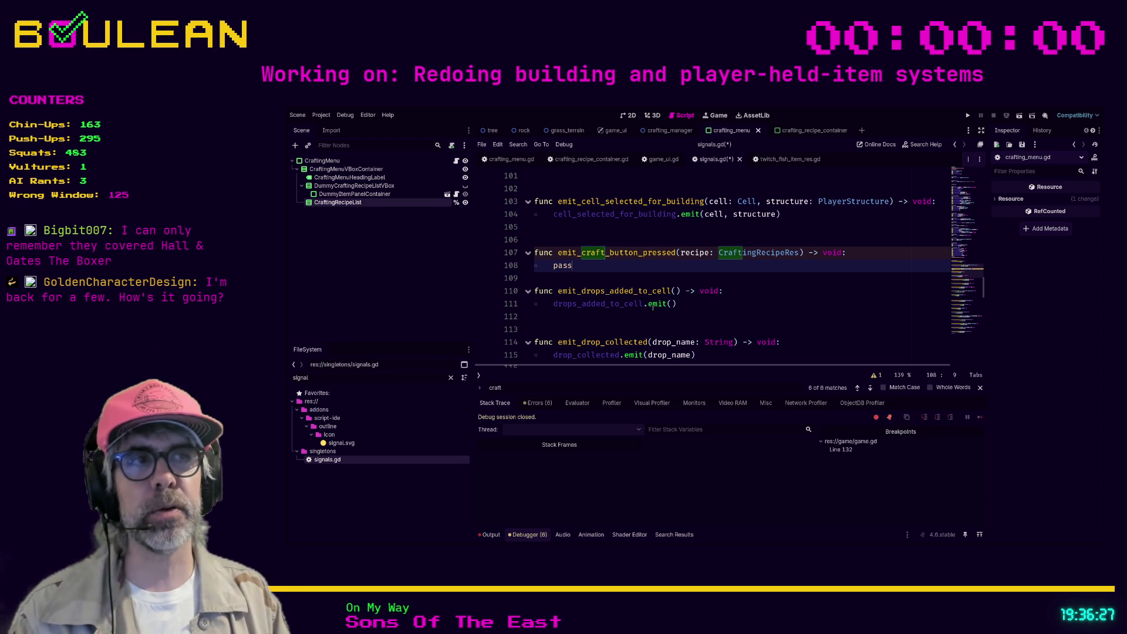
Step: Replace pass with craft_button_pressed.emit(recipe), space out emit_drop_collected, and save signals.gd
key("BackSpace")
key("BackSpace")
key("BackSpace")
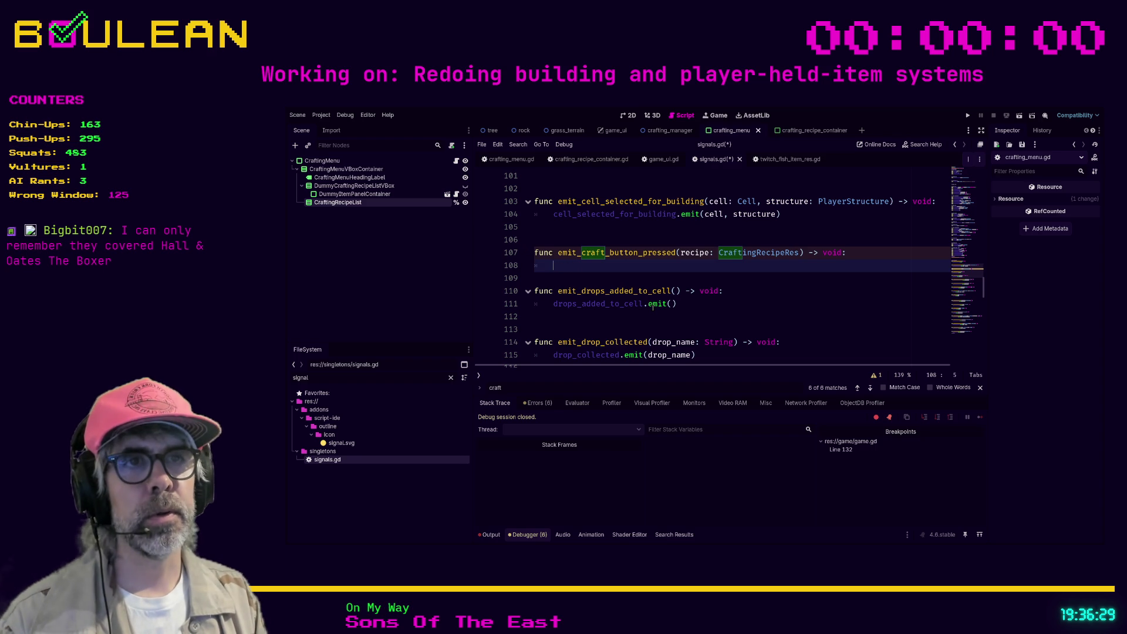
type("craft_")
key("Return")
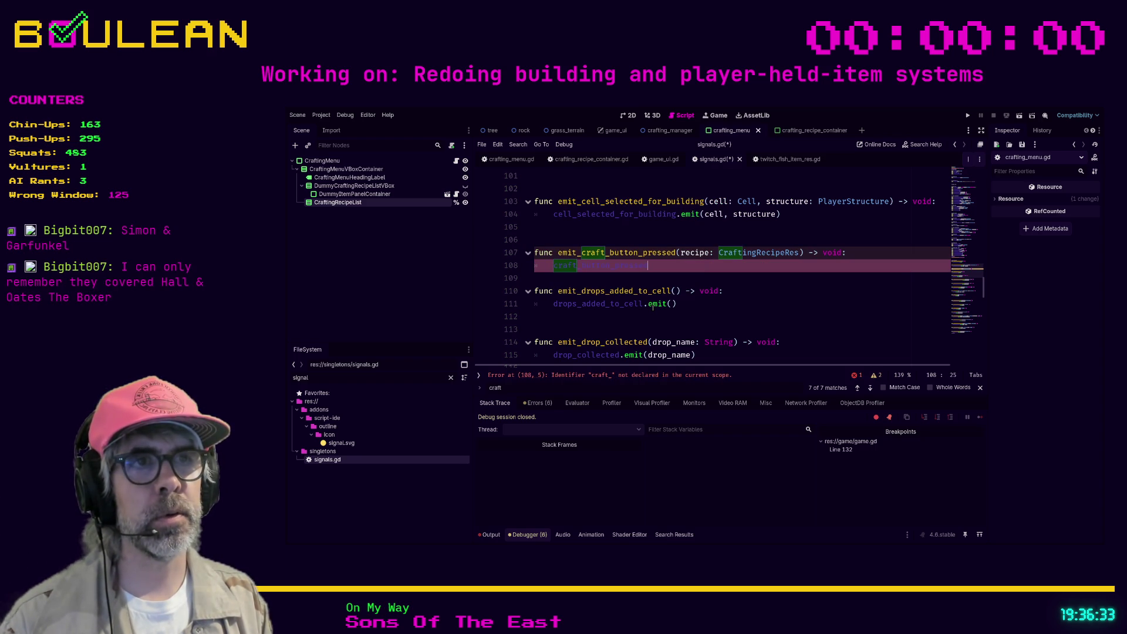
type(".emit(")
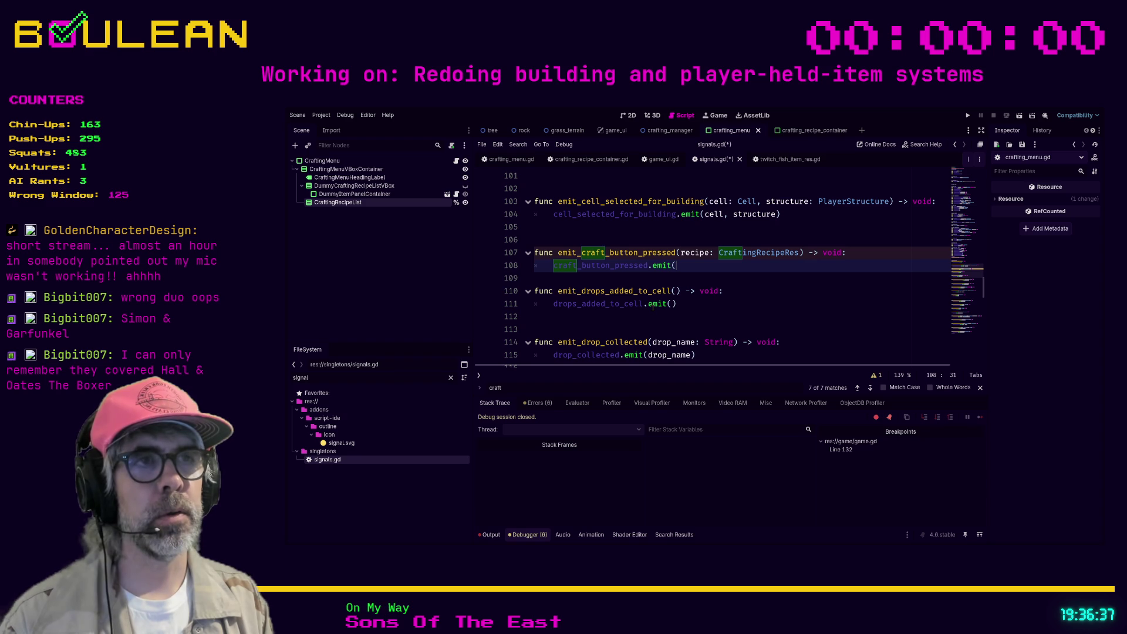
type("recipe)")
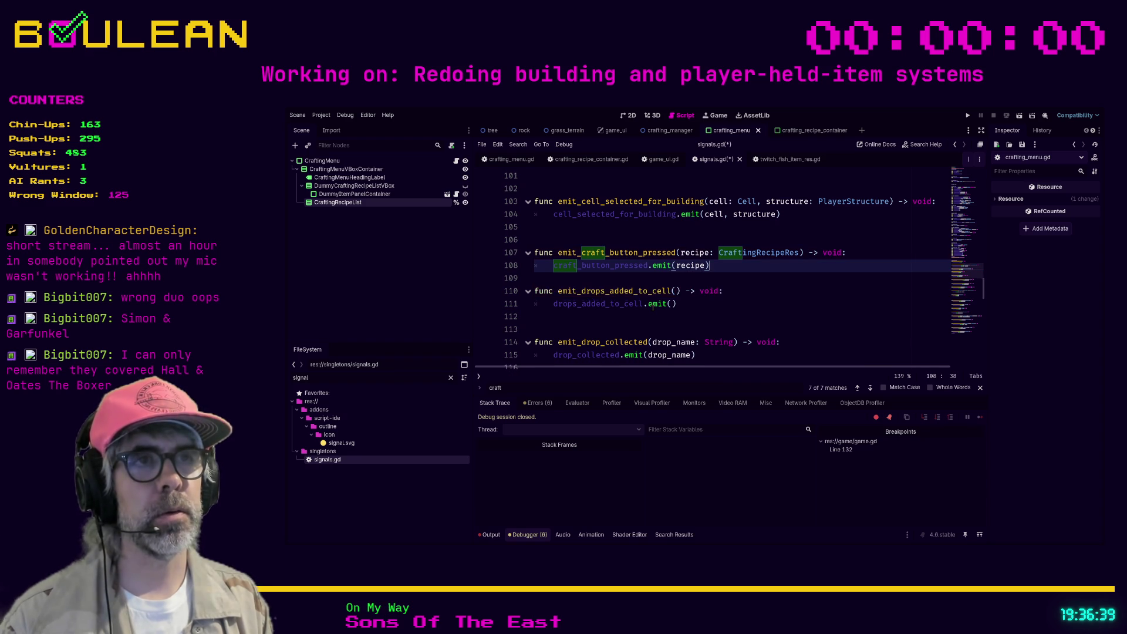
key("Down")
scroll(640, 302, "down", 1)
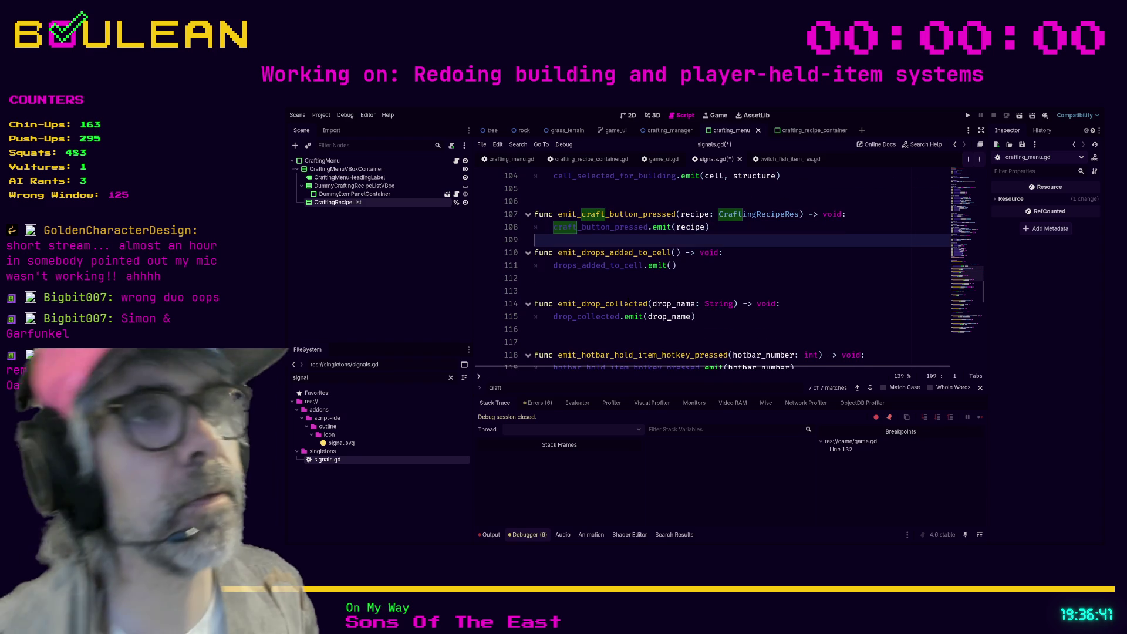
left_click(629, 301)
key("ctrl+shift+Return")
key("ctrl+s")
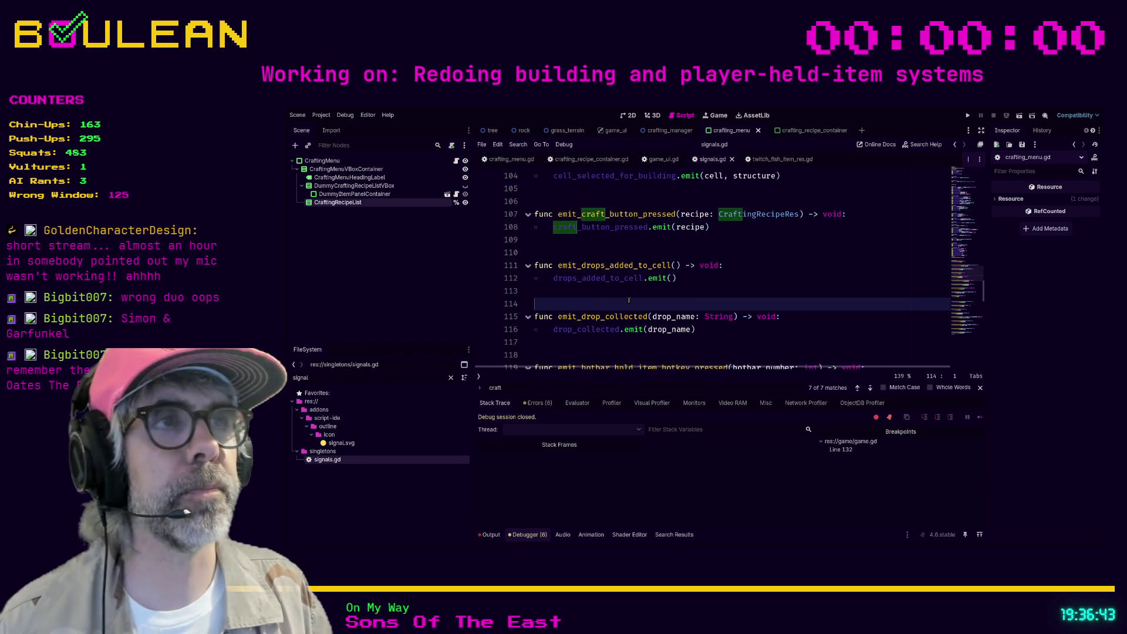
Step: On line 21 of _on_craft_button_pressed, add a call to Signals.emit_craft_button_pressed()
left_click(594, 164)
left_click(569, 346)
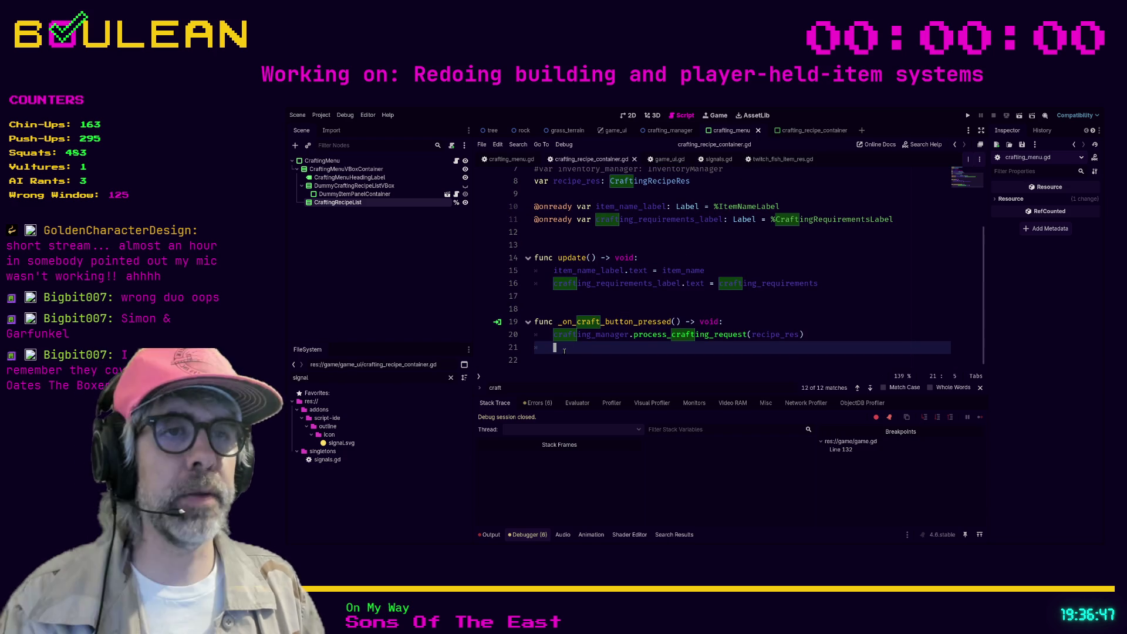
type("Si")
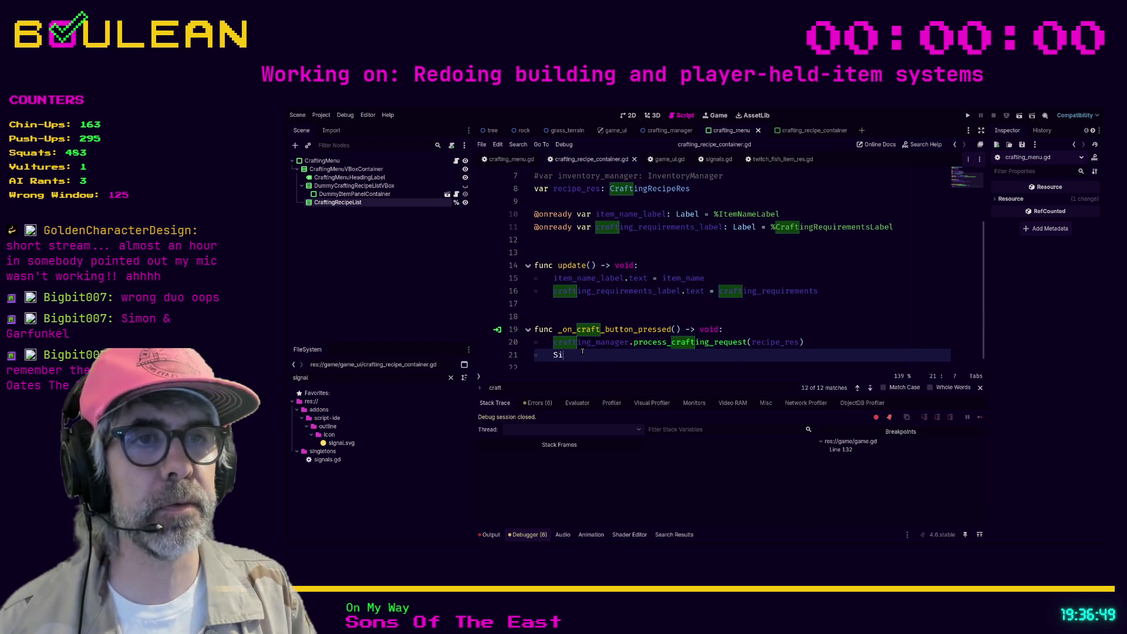
type("gnals.emi")
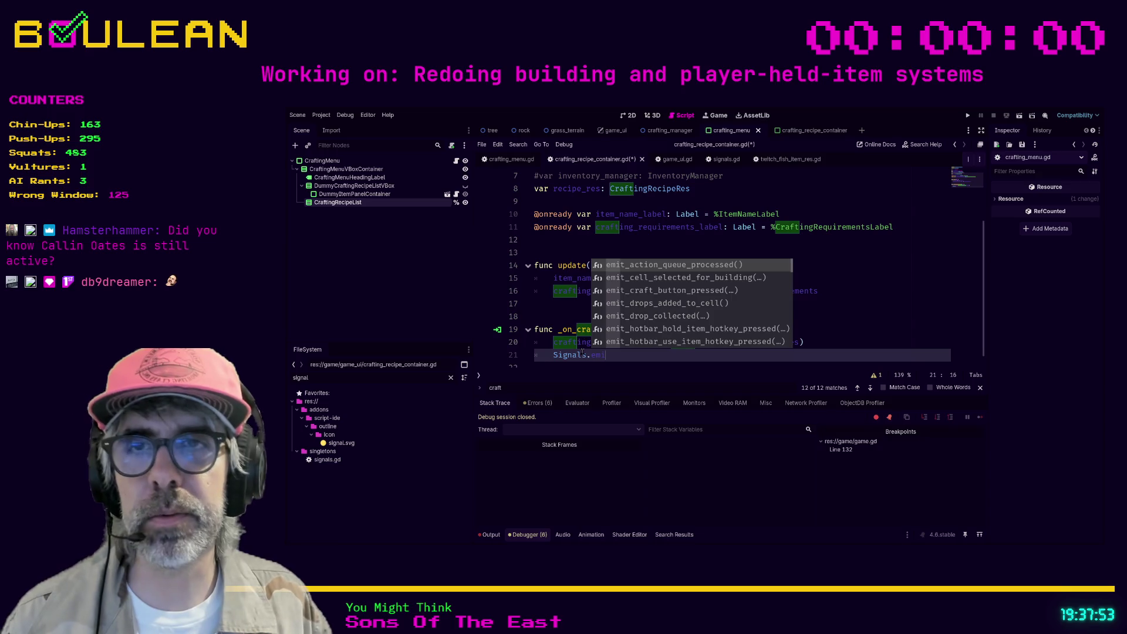
key("Escape")
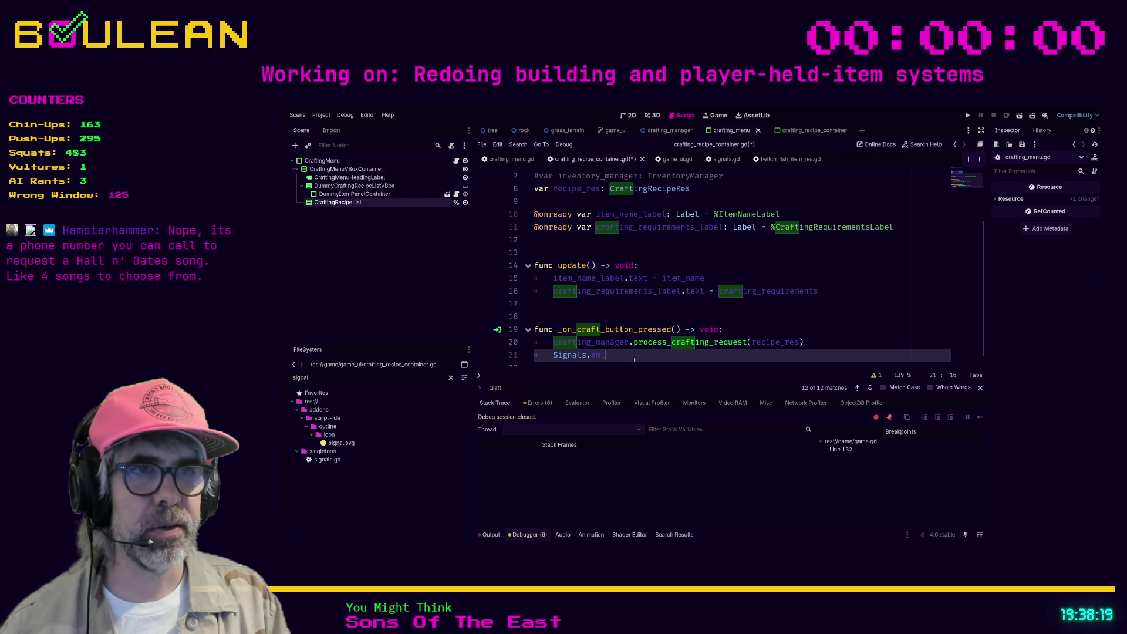
key("BackSpace")
key("BackSpace")
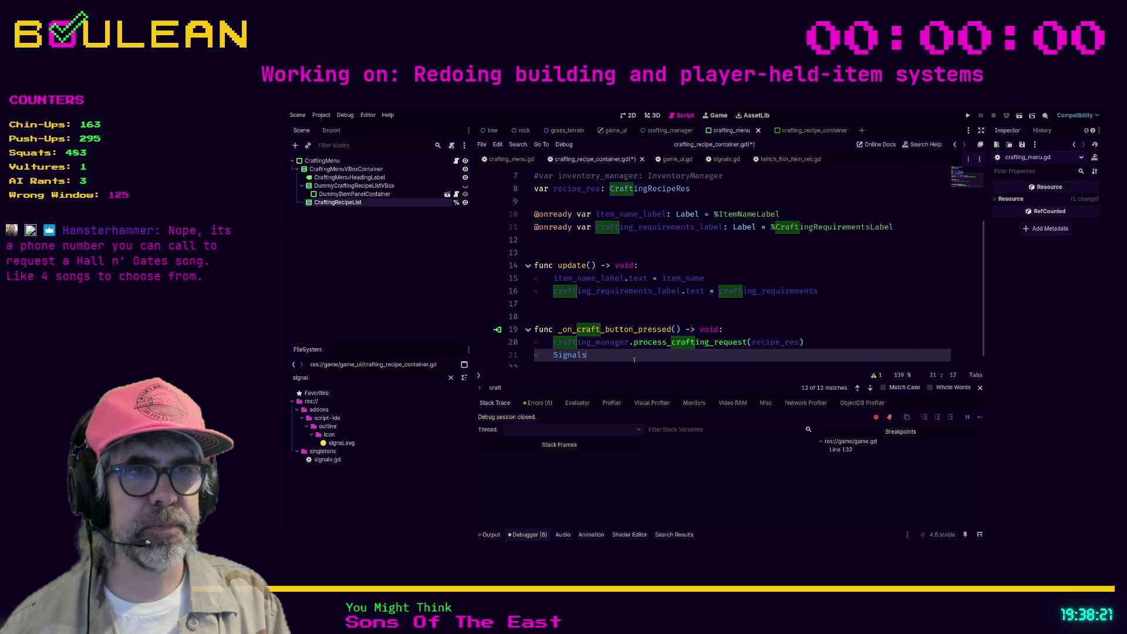
type(".emit_cr")
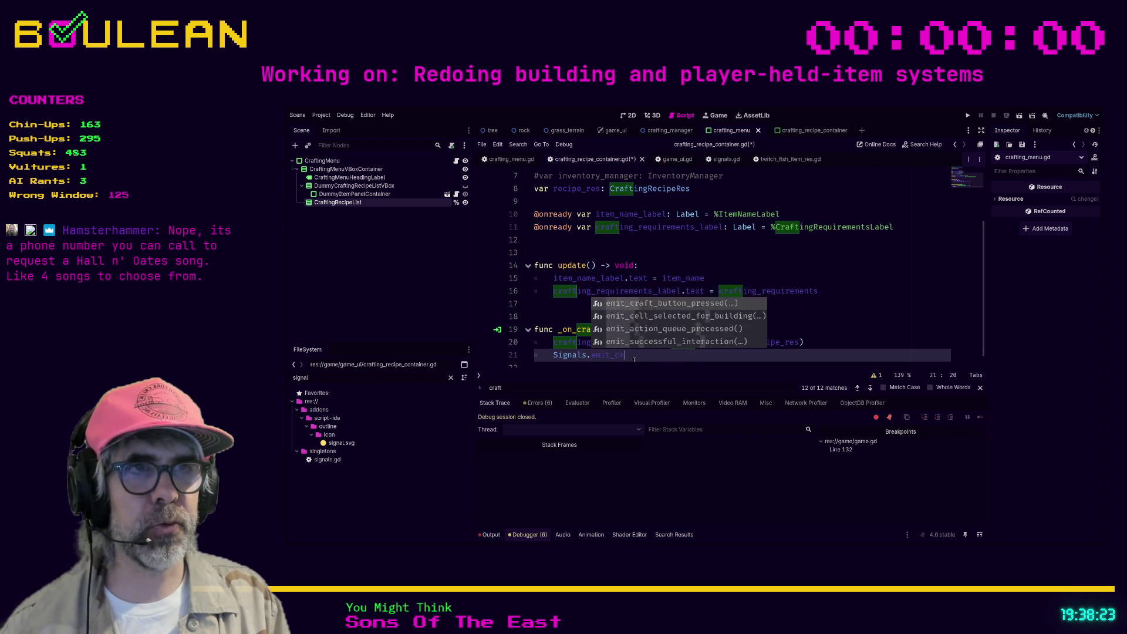
type("af")
key("Return")
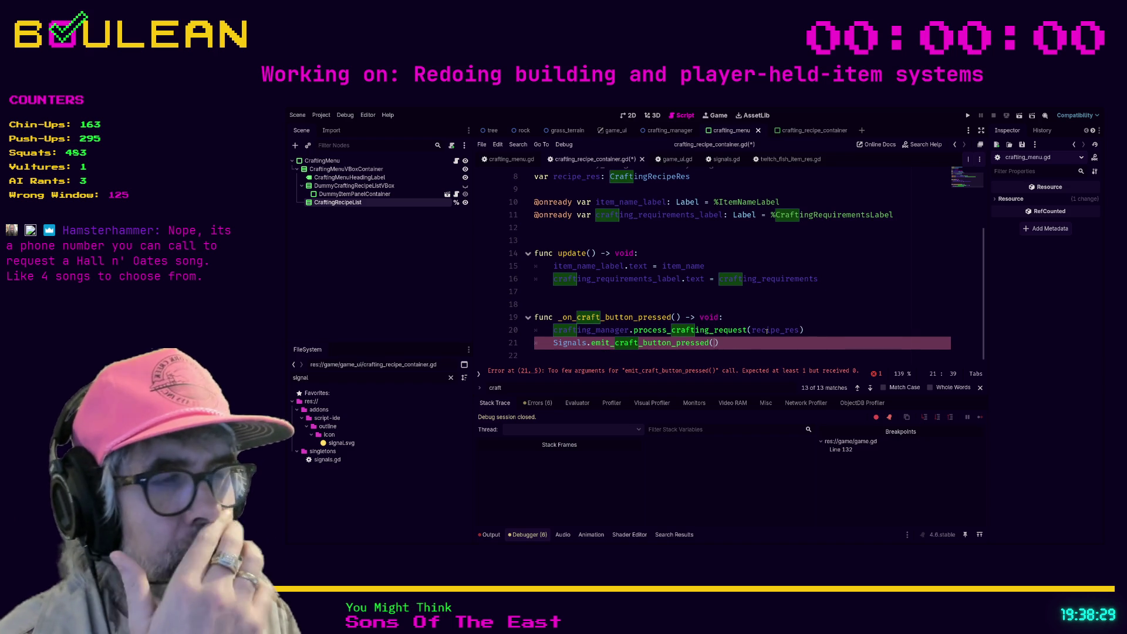
Step: Jump to the process_crafting_request definition in crafting_manager.gd
scroll(767, 330, "up", 1)
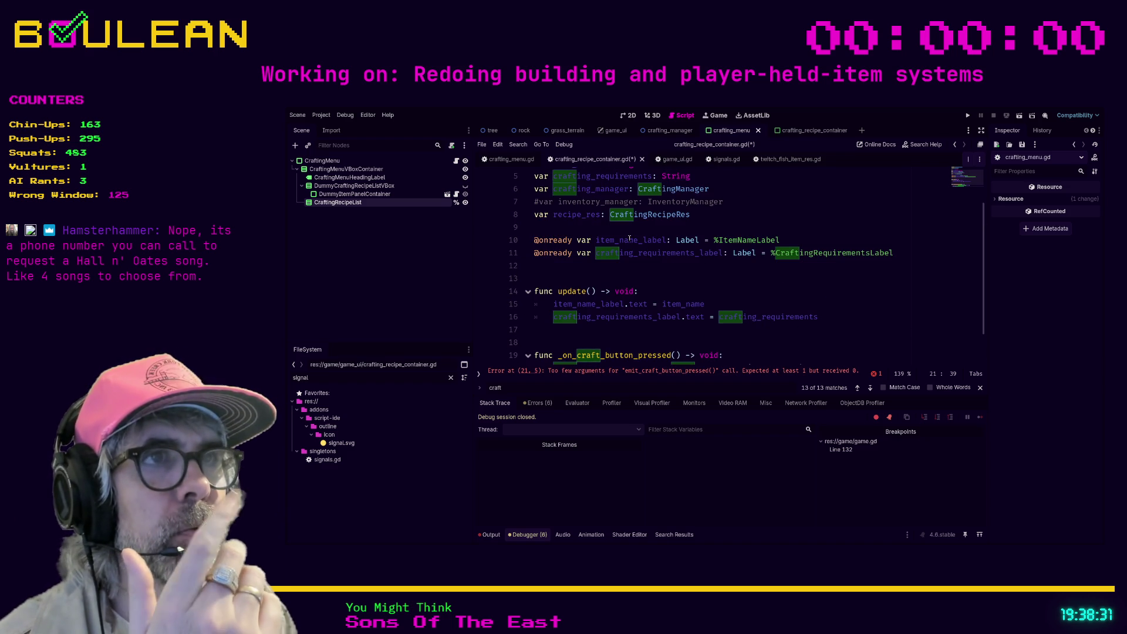
scroll(723, 330, "down", 1)
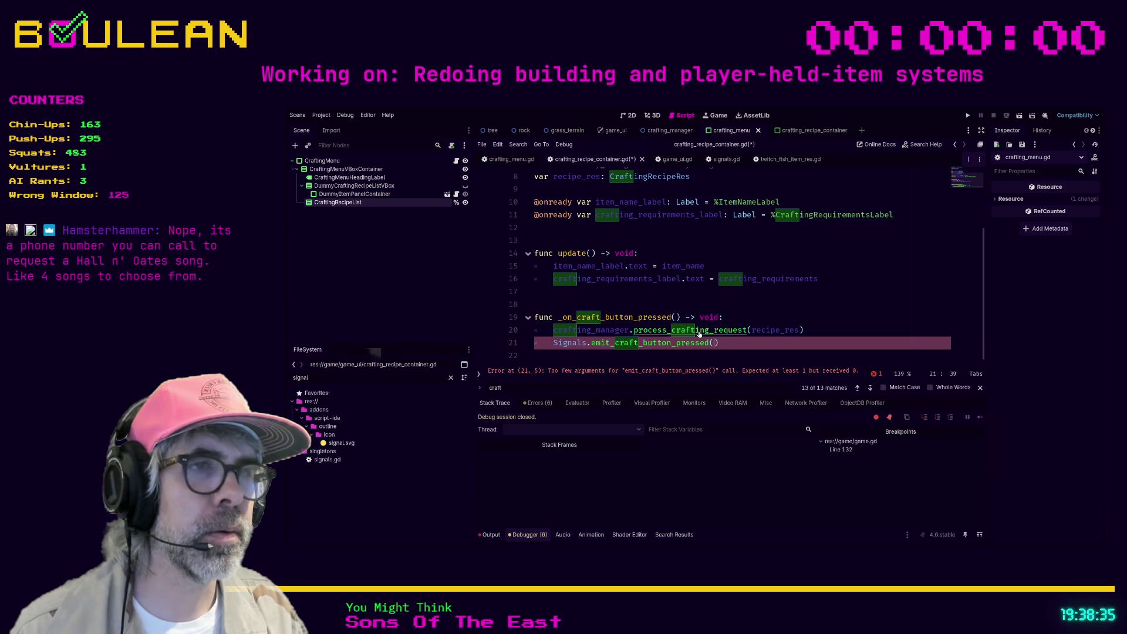
left_click(700, 334, "ctrl")
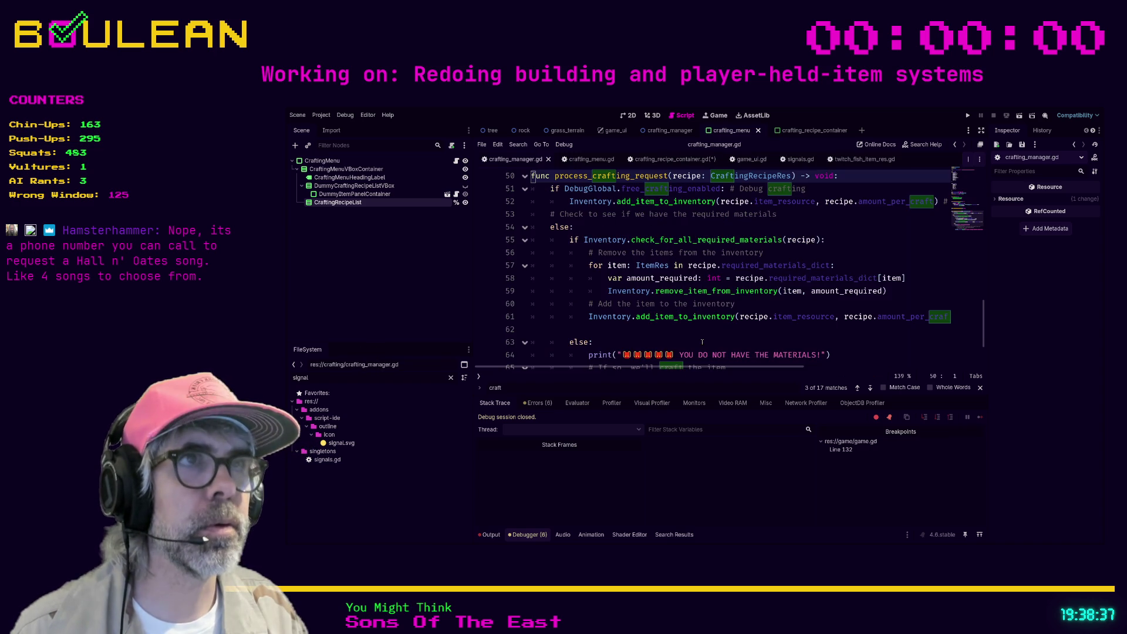
Step: Add a Signals.emit_craft_button_pressed call as a new line inside _ready
scroll(738, 286, "up", 3)
scroll(738, 285, "up", 10)
scroll(738, 287, "up", 2)
scroll(734, 285, "down", 9)
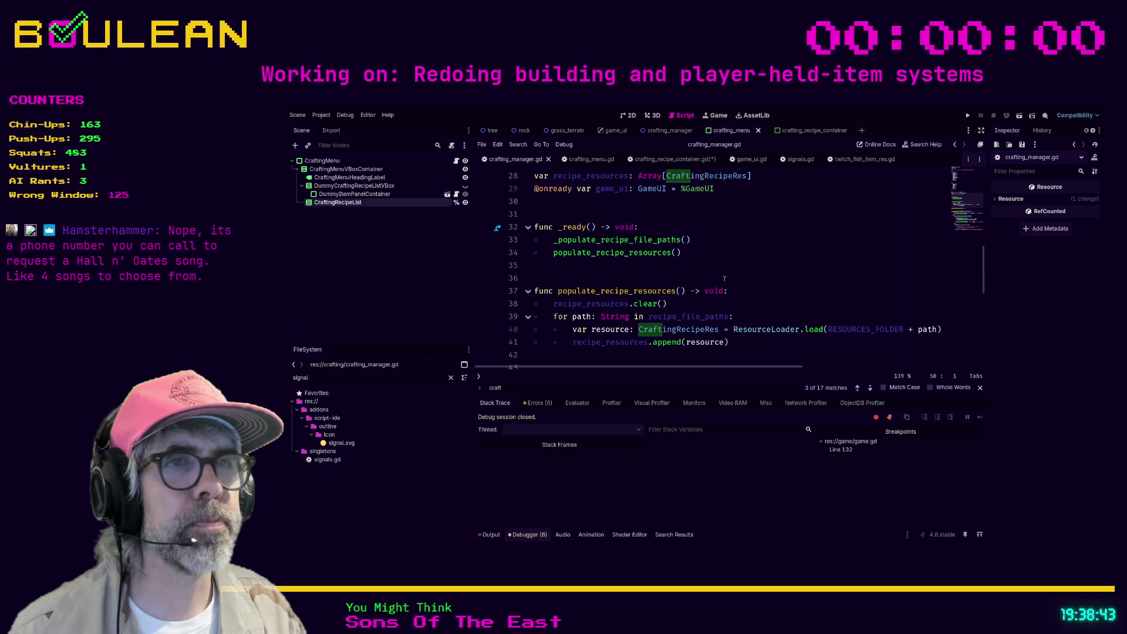
left_click(705, 253)
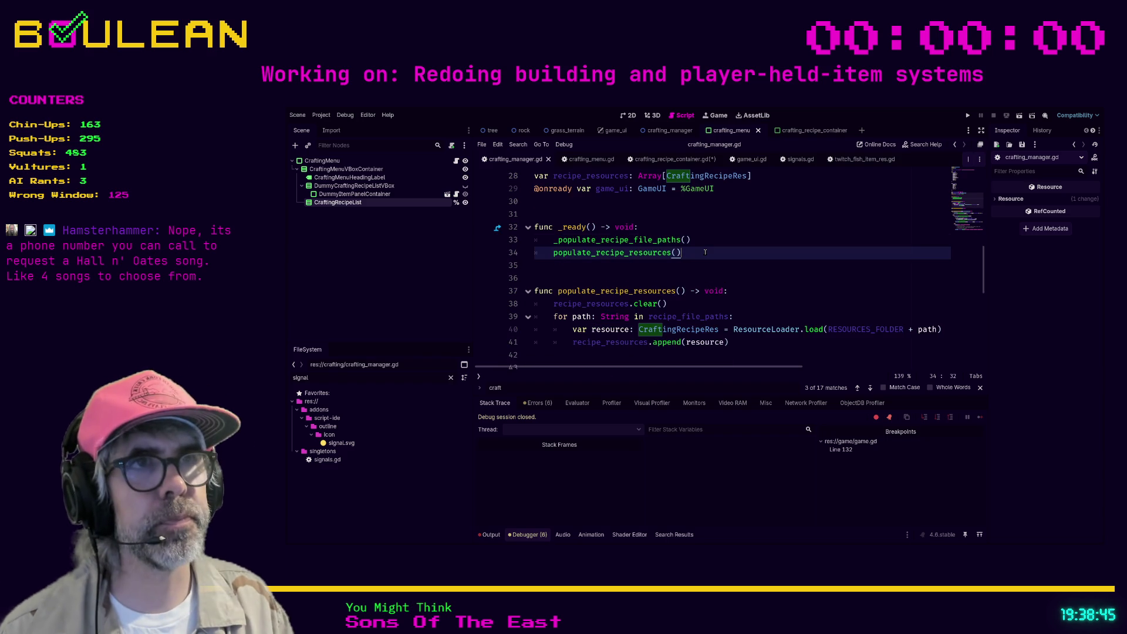
key("Up")
key("Up")
key("Return")
type("Signals.emit")
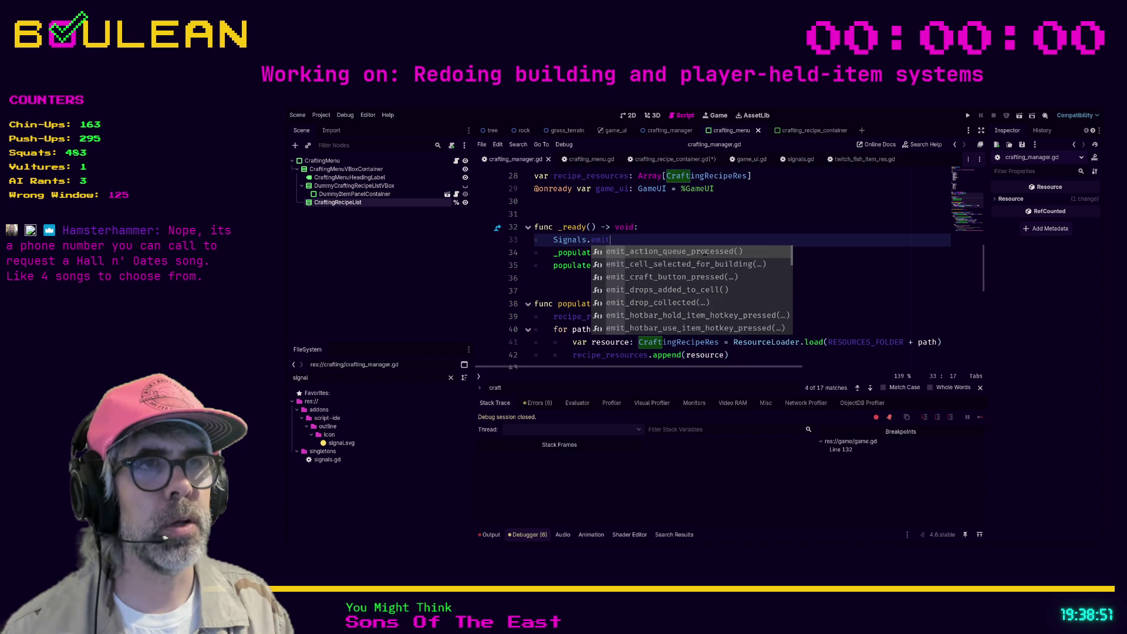
type("_cr")
key("Return")
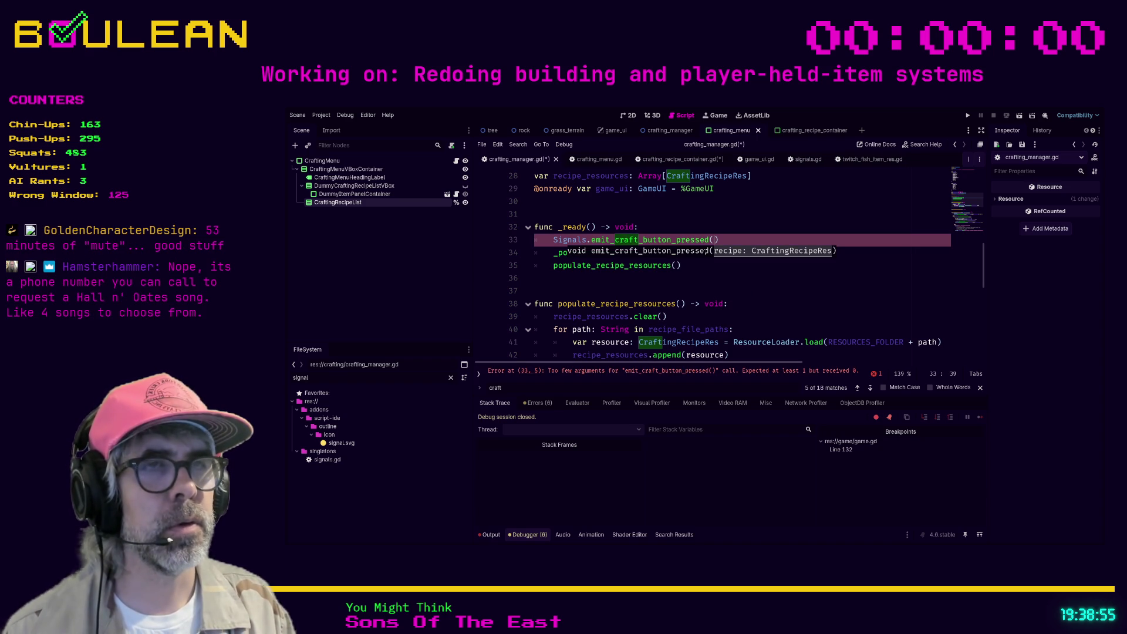
Step: Replace that emit call with Signals.craft_button_pressed.connect(_on_craft_button_pressed)
key("shift+Home")
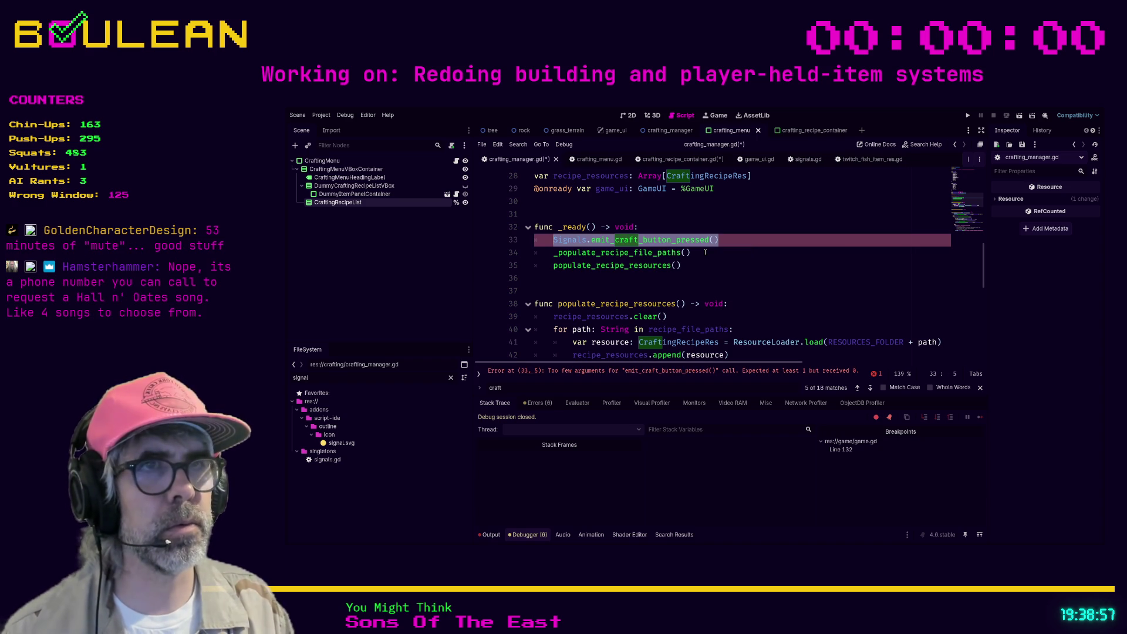
type("Signal")
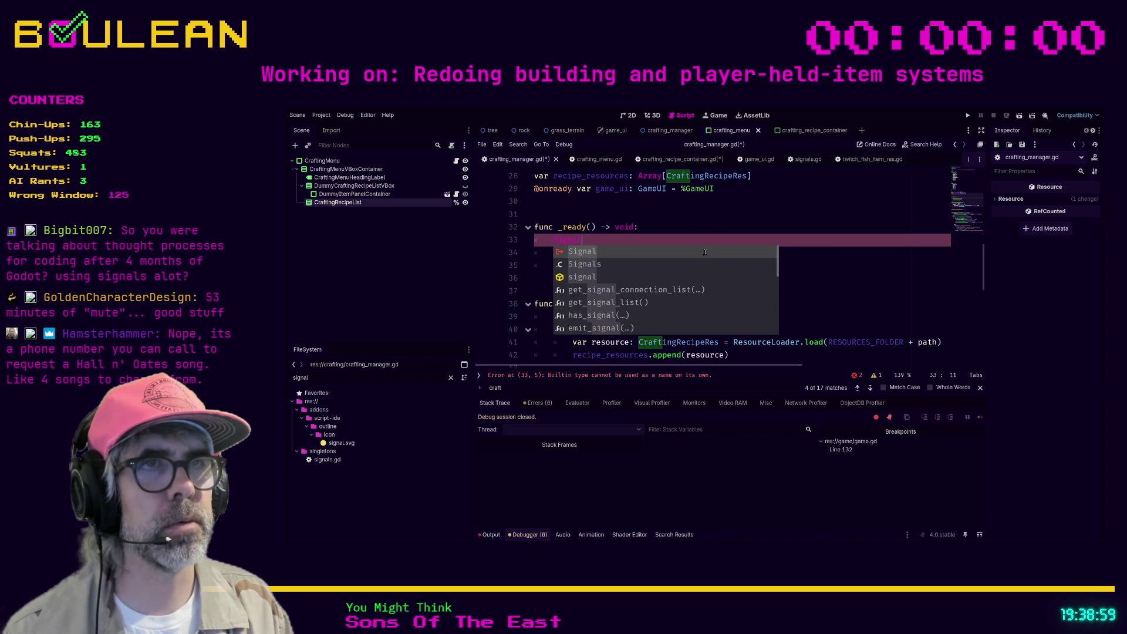
type("s.craft")
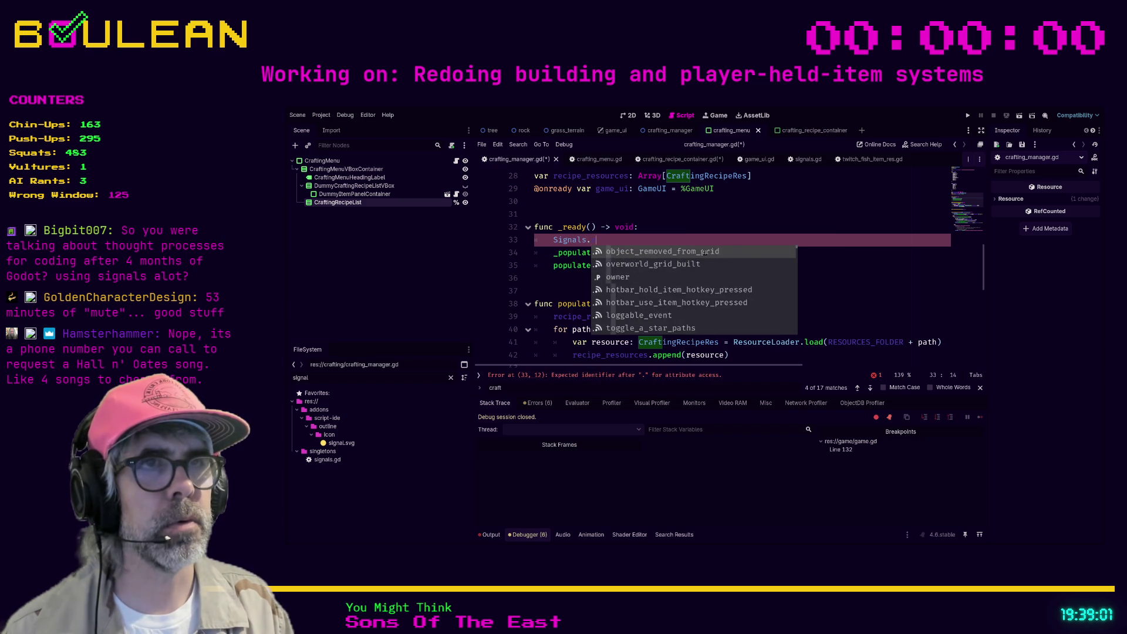
key("Return")
type(".connect(_")
type("on_craft_but")
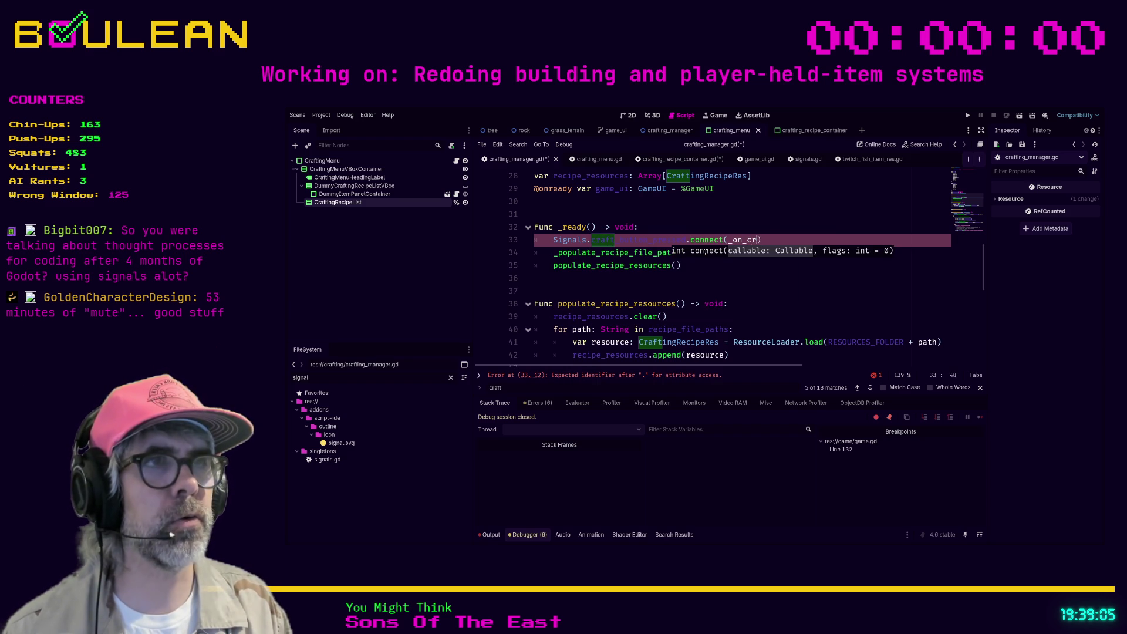
type("ton_pressed")
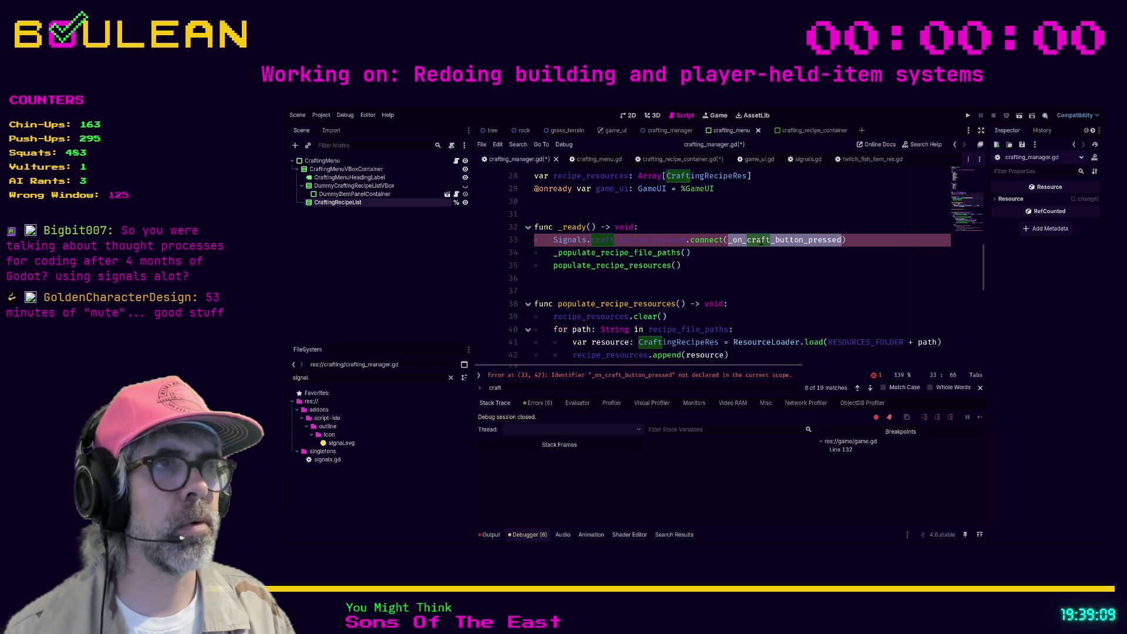
scroll(648, 253, "down", 5)
scroll(648, 252, "down", 4)
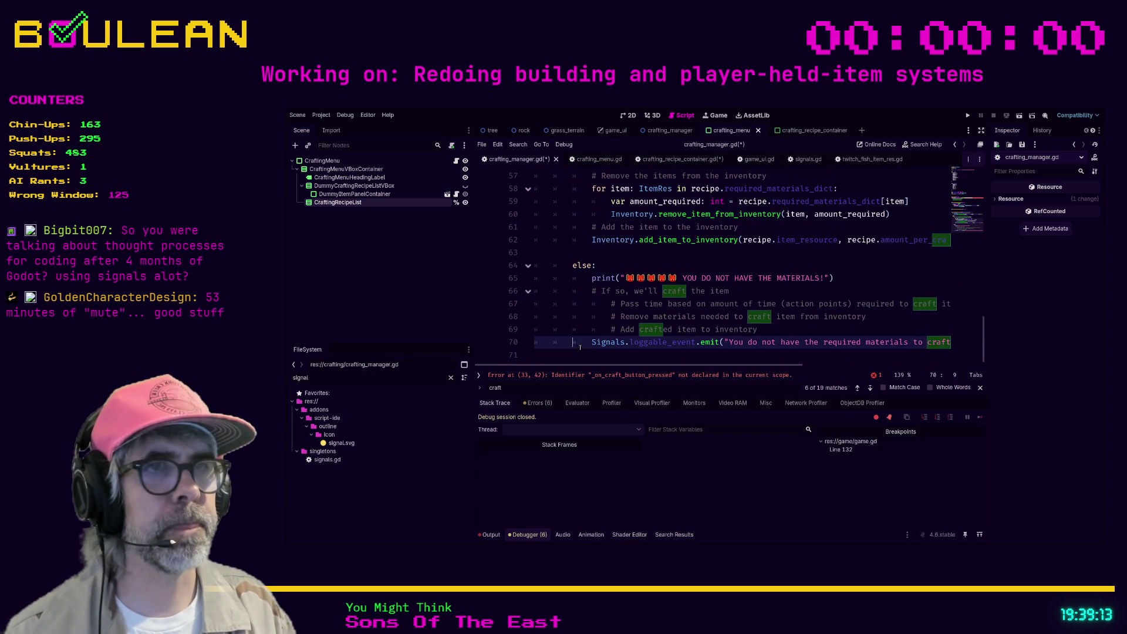
Step: Start a new func _on_craft_button_pressed(crafting_recipe: CraftingRecipeRes) at the script's end
left_click(587, 354)
key("Return")
key("Return")
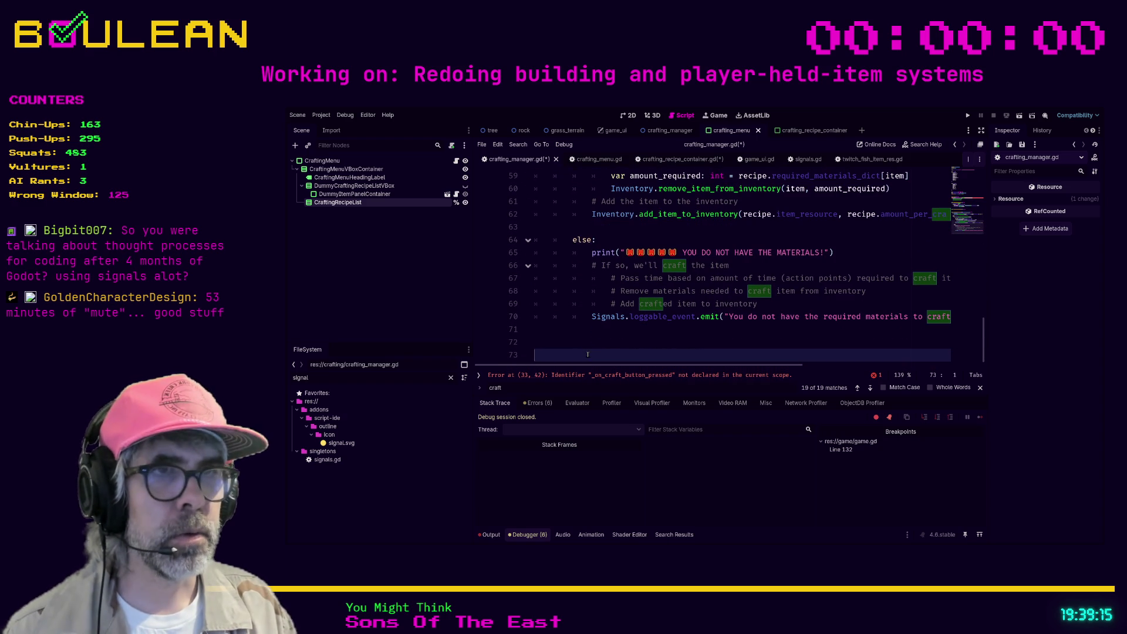
type("func ")
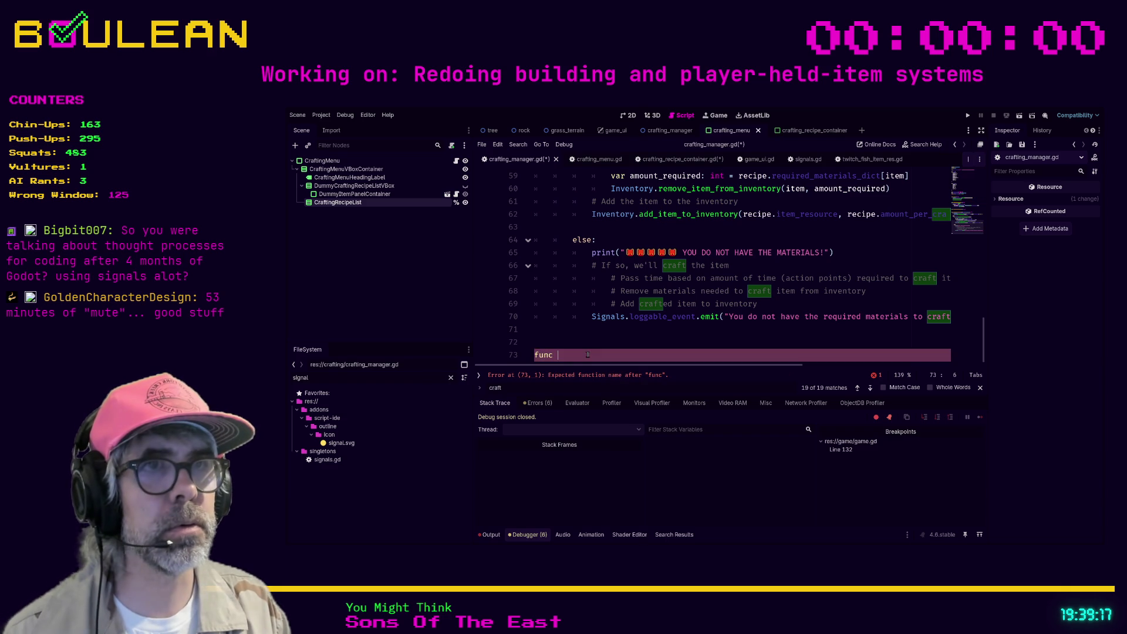
type("_on_craft_button_pressed(")
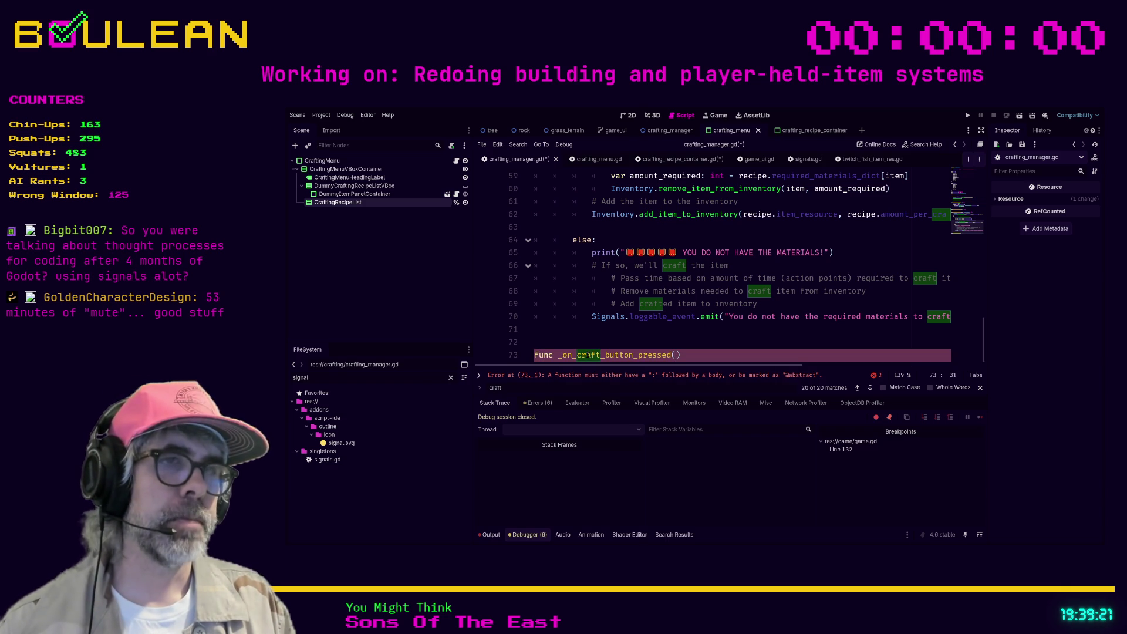
type("recipe: Reci")
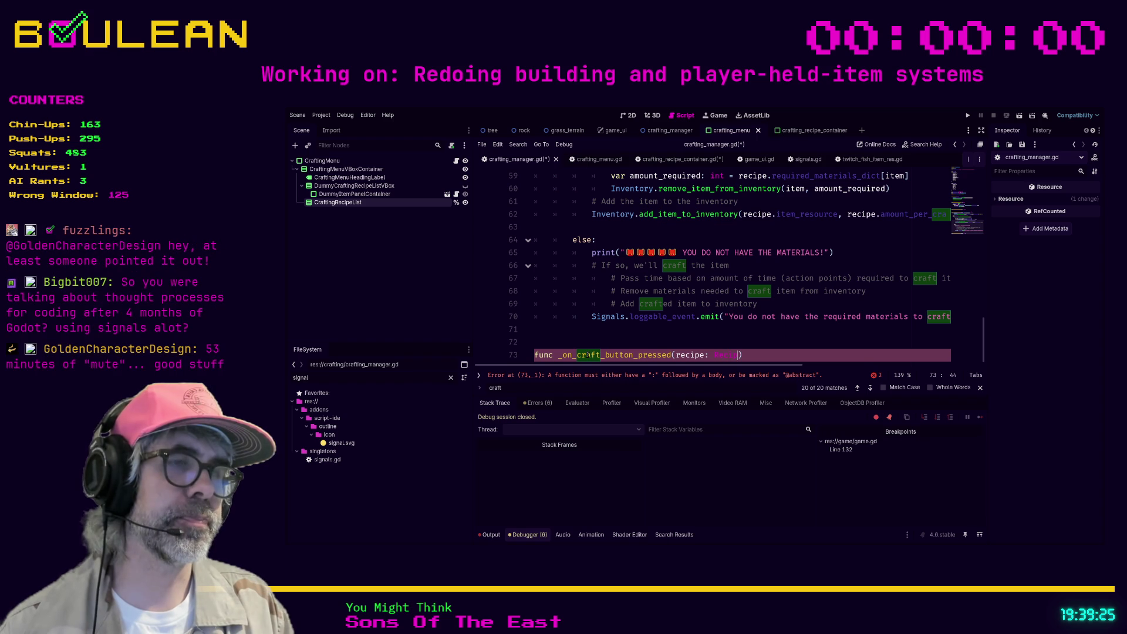
type("p")
key("Down")
key("Down")
key("Return")
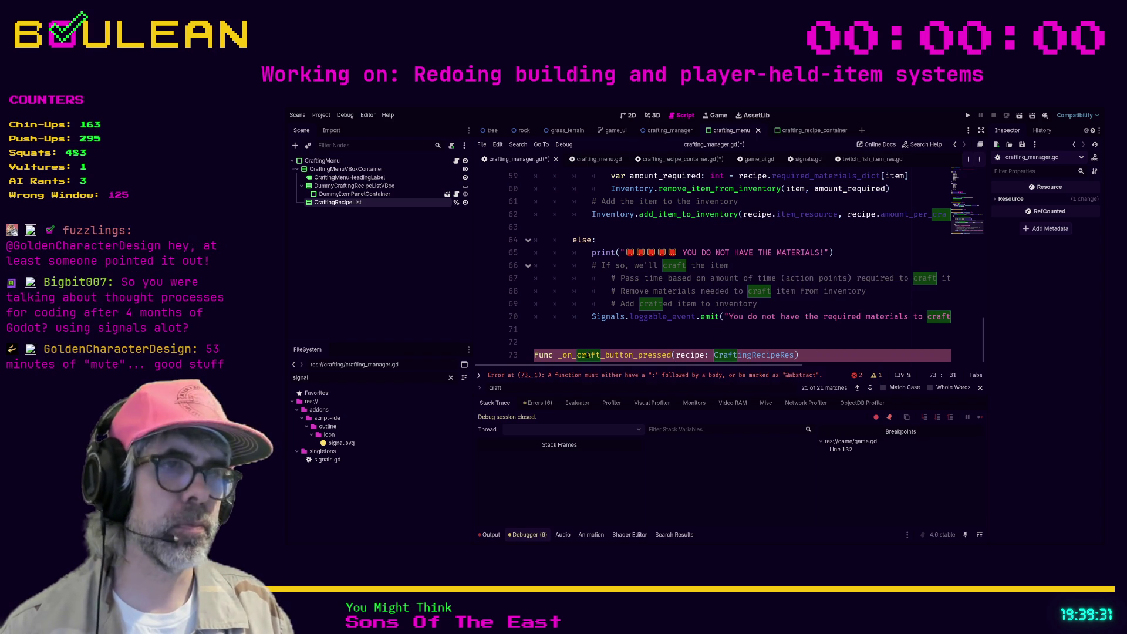
type("crafting_")
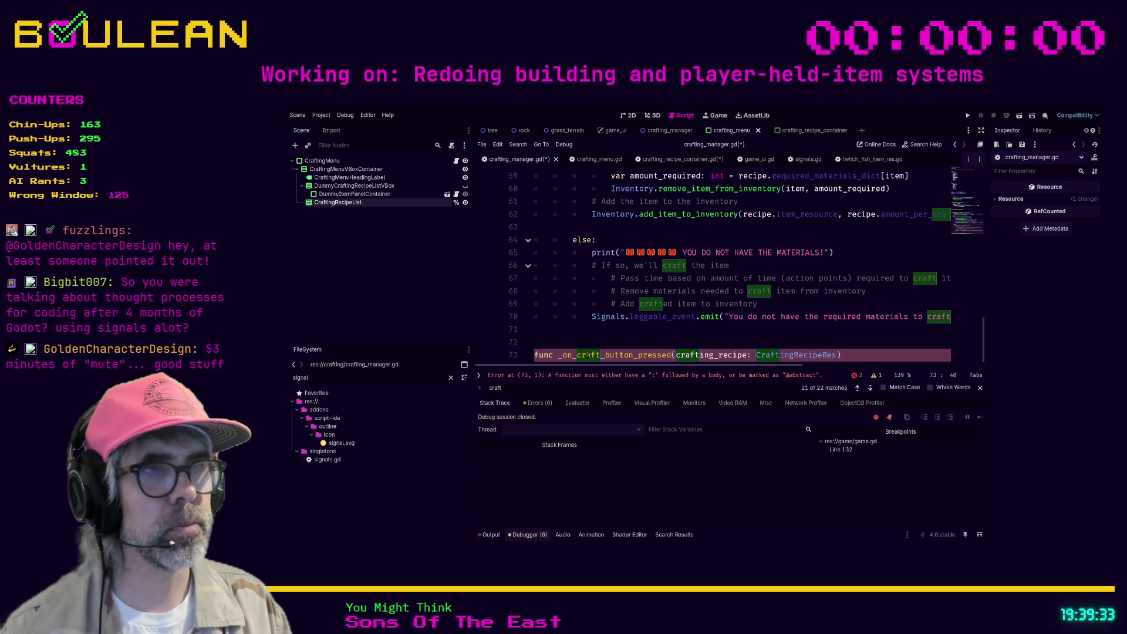
key("Return")
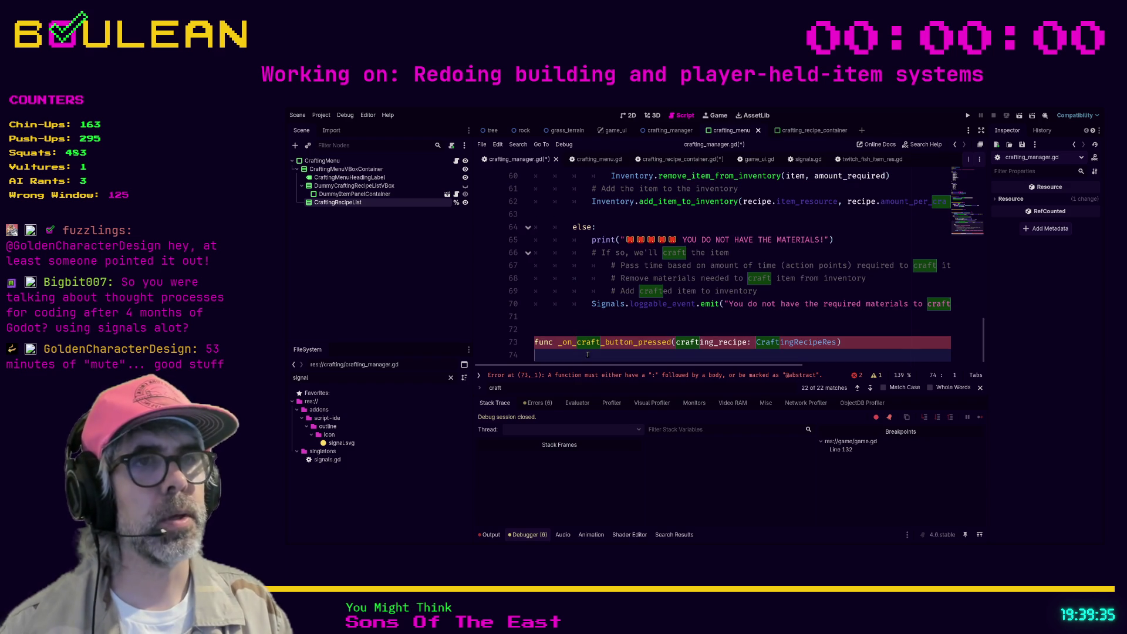
Step: Give it a -> void return type and a body calling process_crafting_request(crafting_recipe)
scroll(636, 279, "up", 6)
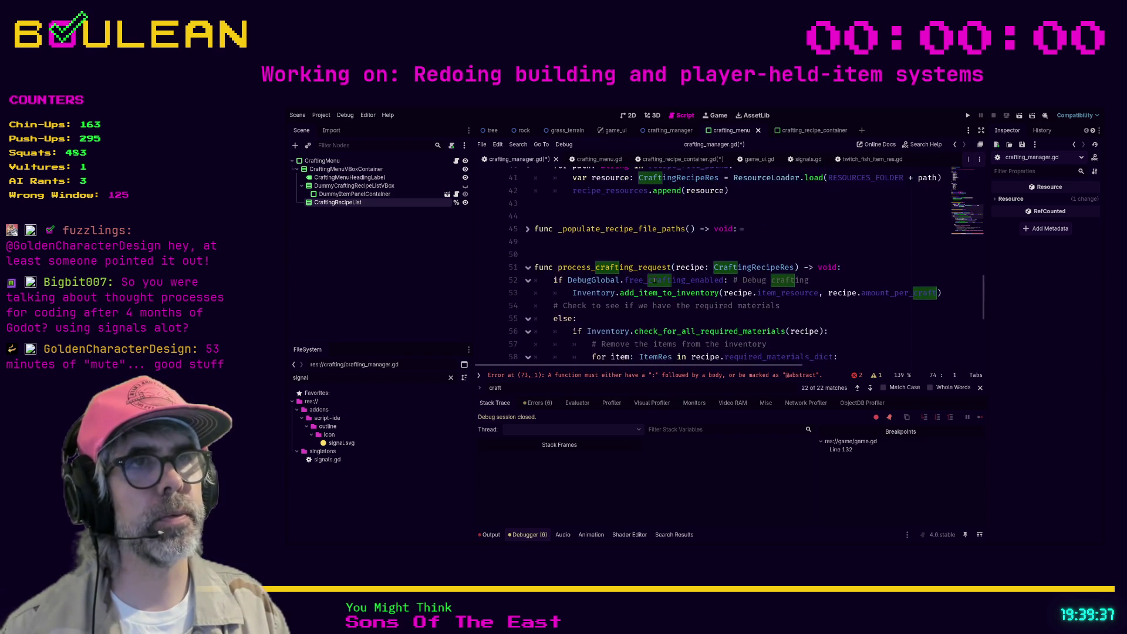
scroll(655, 280, "down", 6)
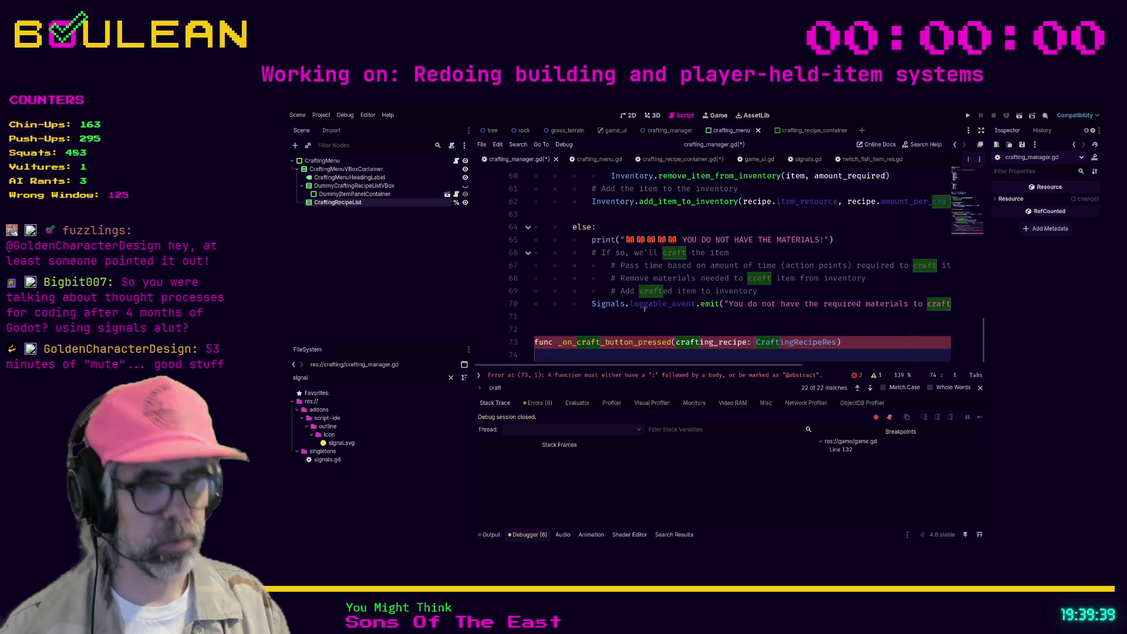
key("Tab")
type("process_crafting_")
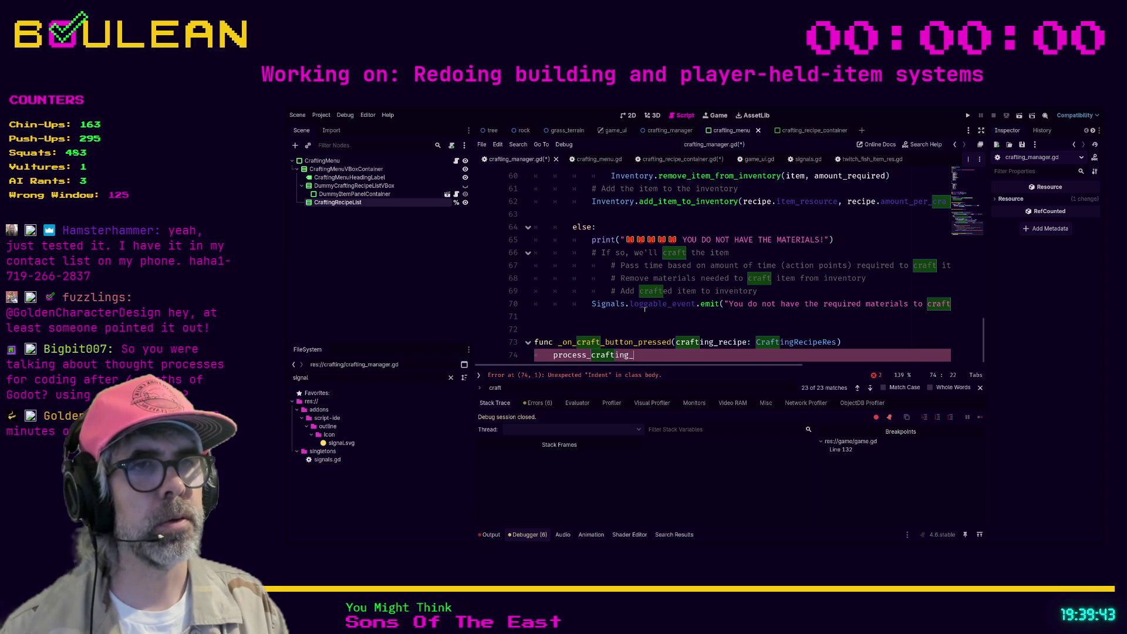
type("recipe")
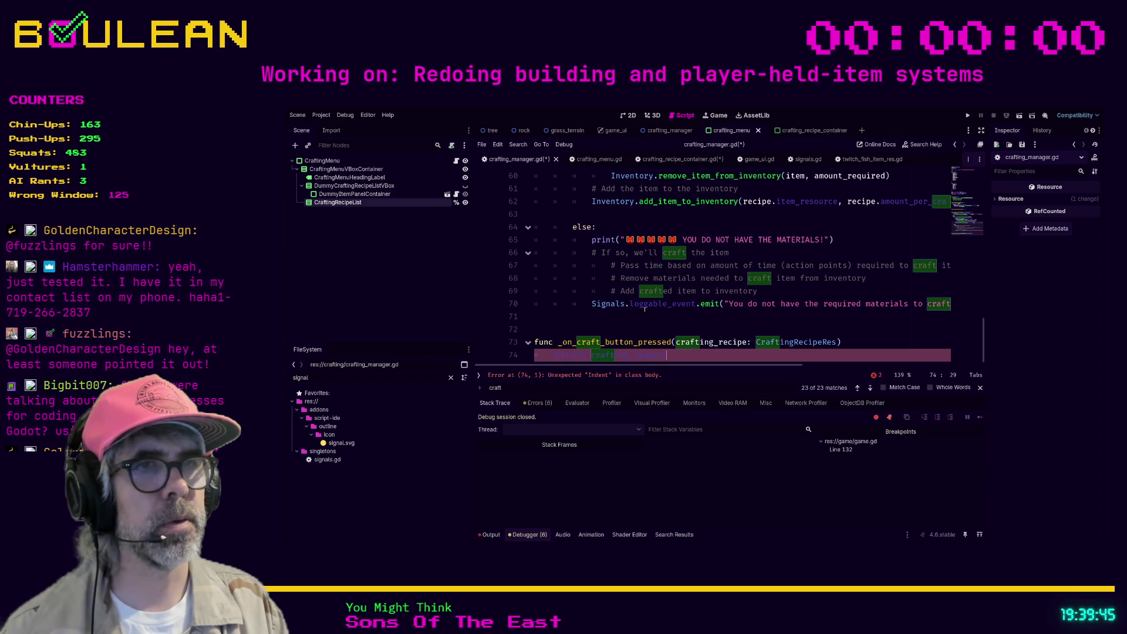
key("shift+Home")
key("shift+Home")
key("BackSpace")
key("BackSpace")
type("-> ")
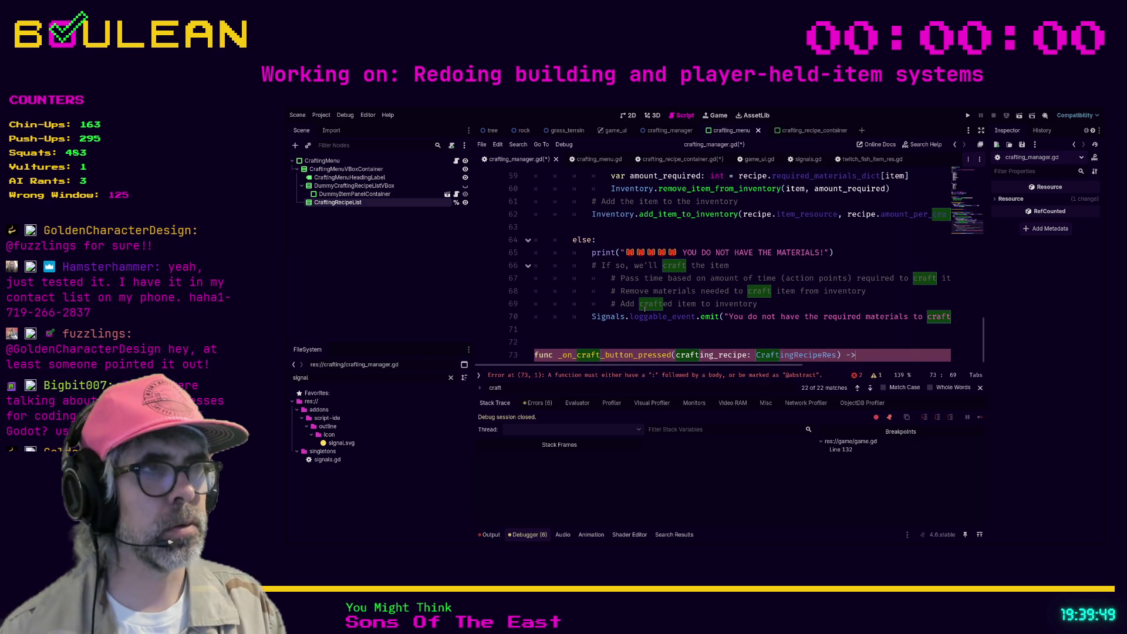
type("void:")
key("Return")
type("process")
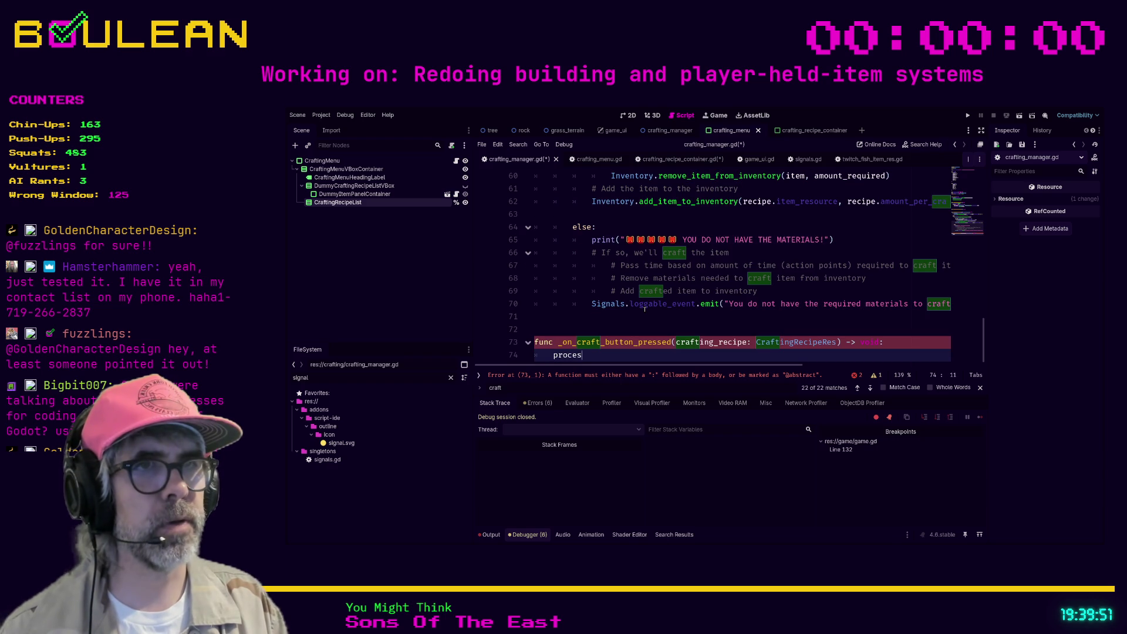
key("Return")
type("crafting_recipe")
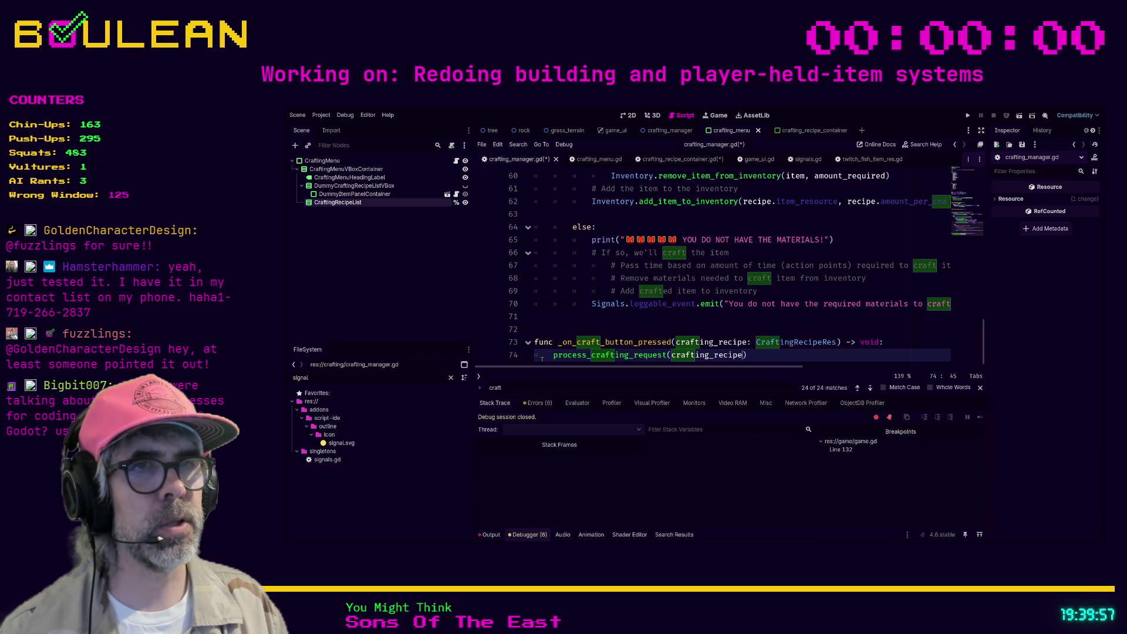
left_click(564, 355, "ctrl")
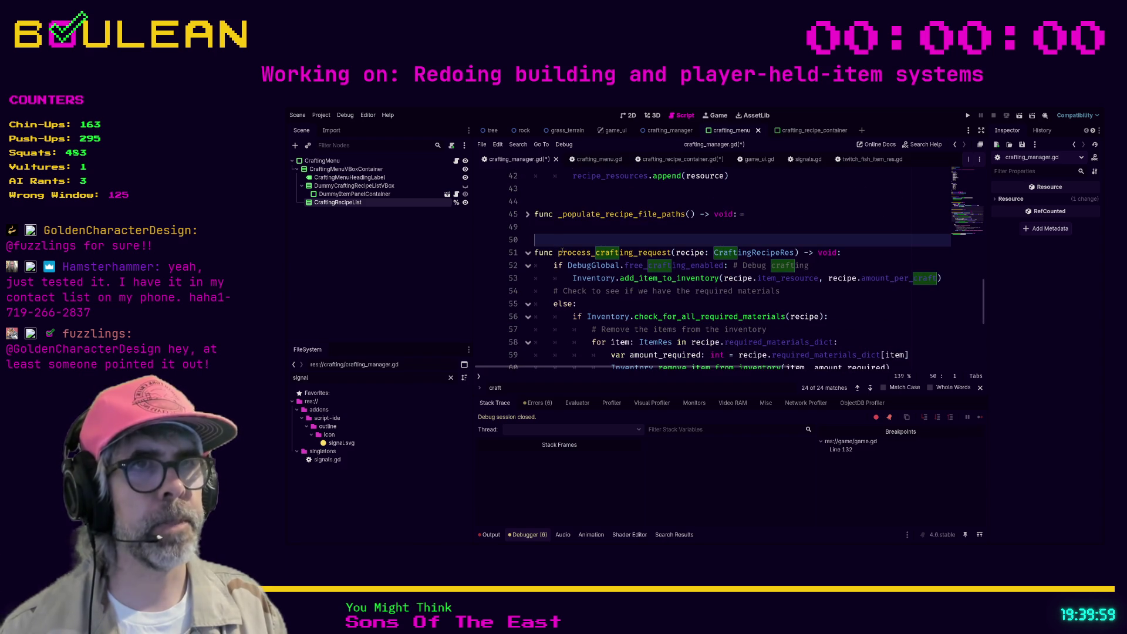
Step: Add a two-line TODO about whether process_crafting_request still needs to be public, then save
type("## TODO 2026-02-25")
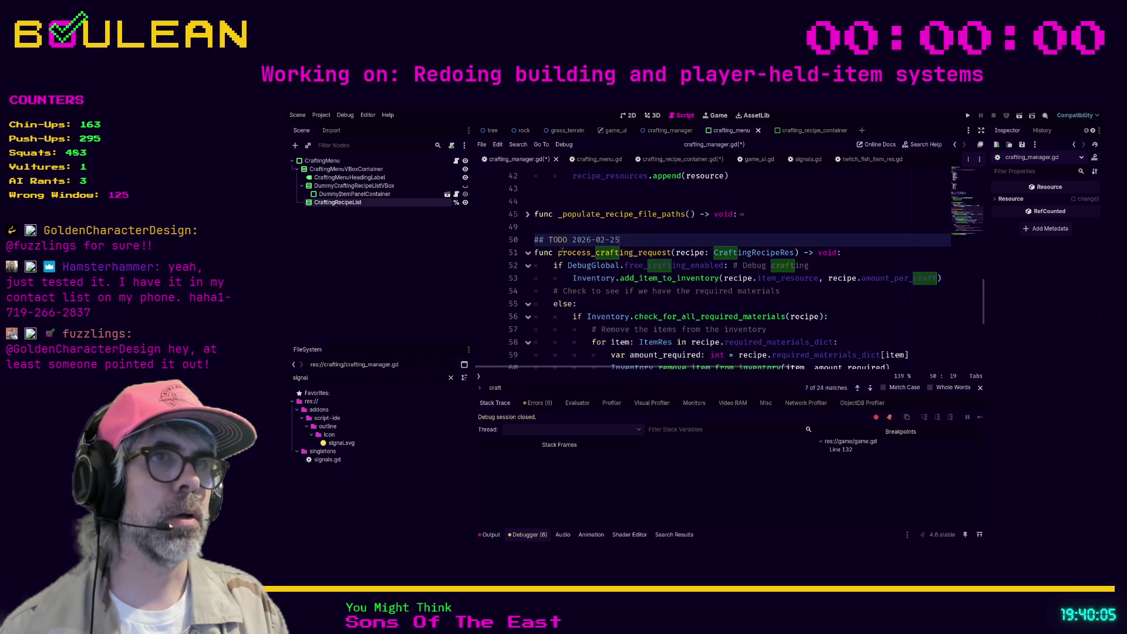
type(": Check to ")
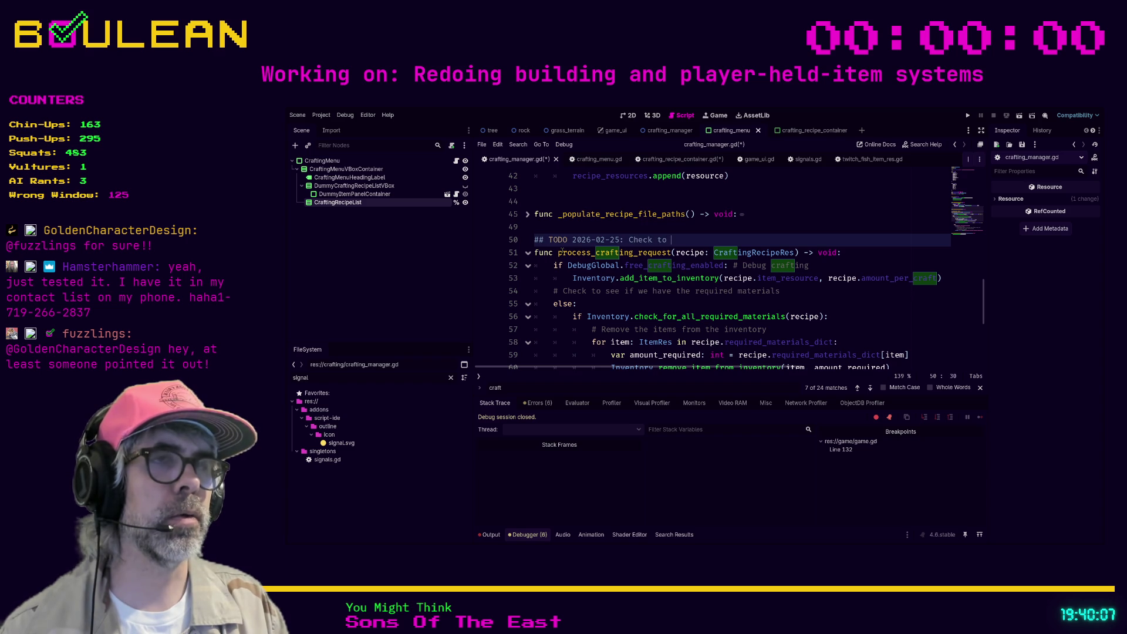
type("make sure ")
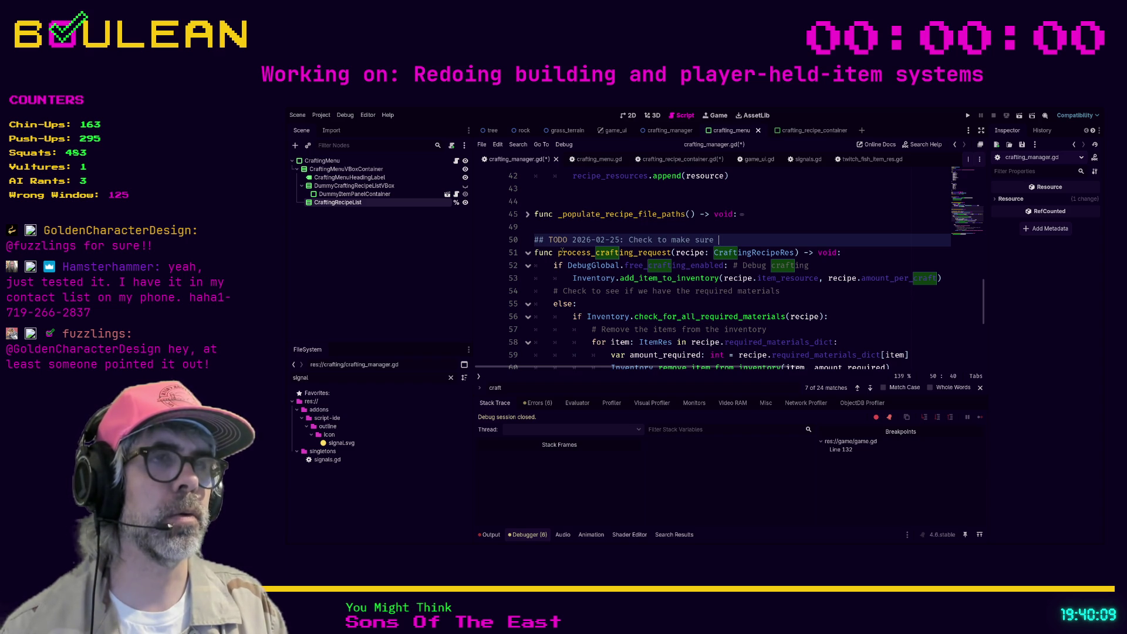
type("'proc")
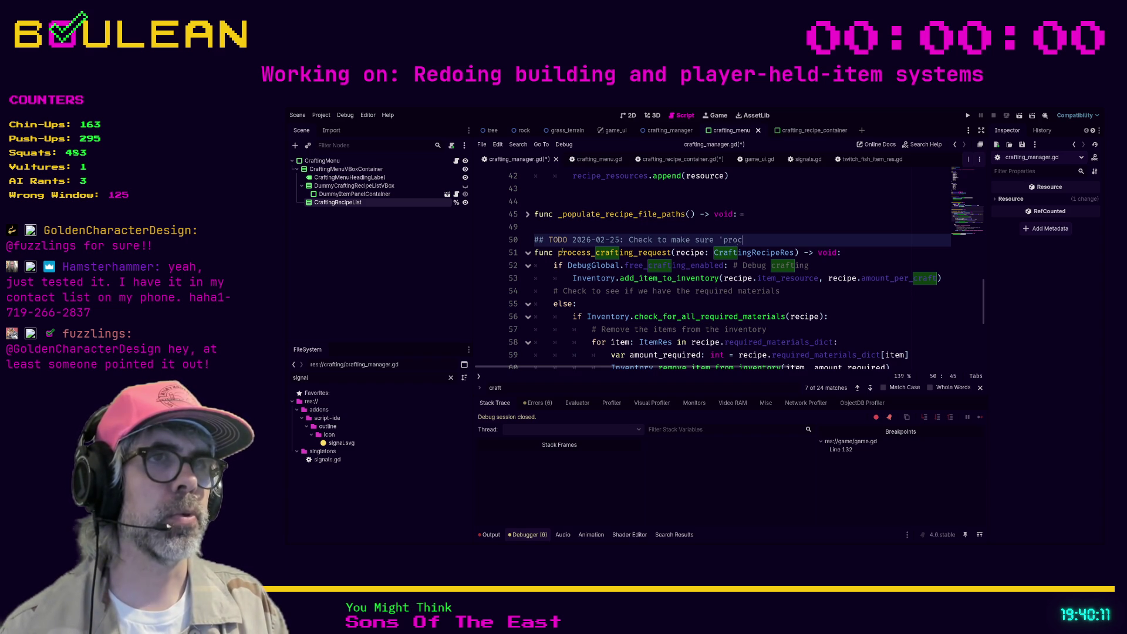
type("ess_crafting")
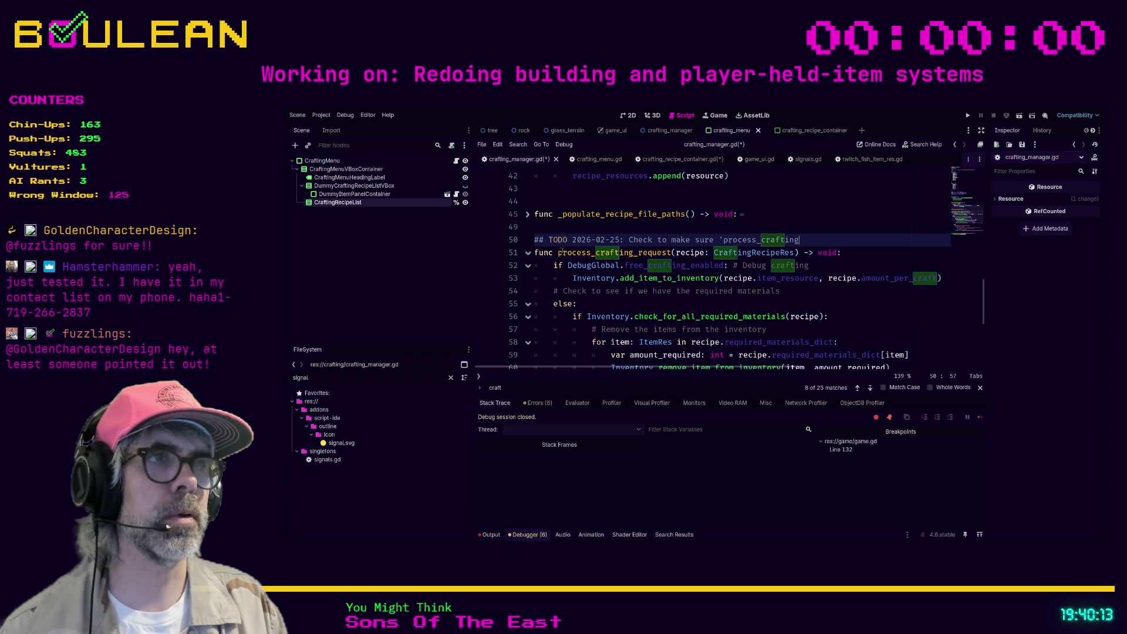
type("_request' still nee")
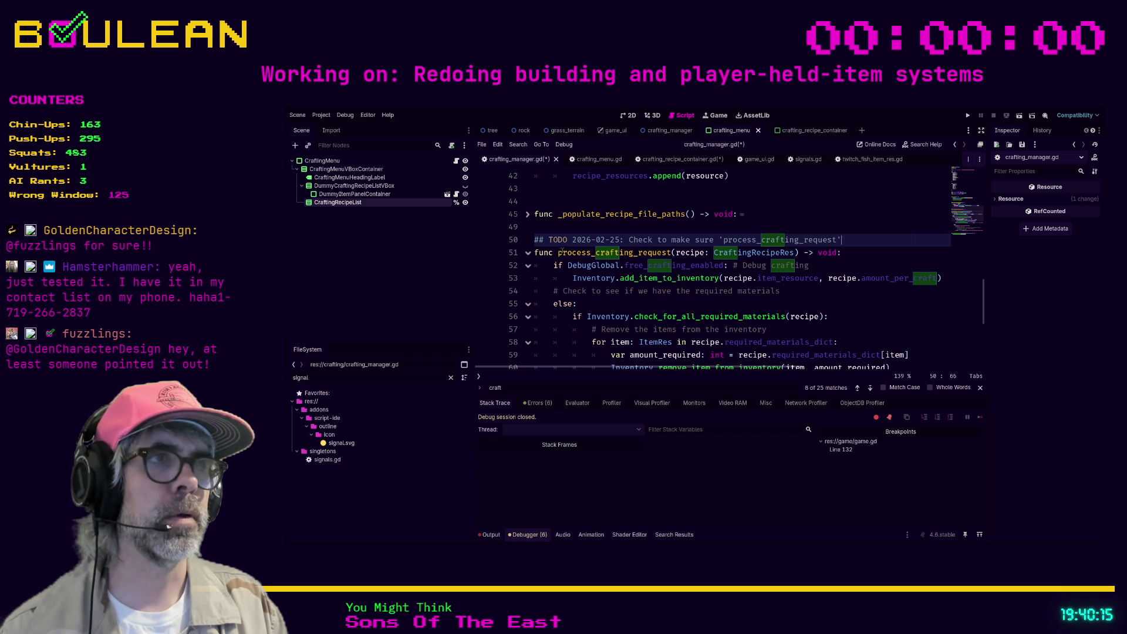
type("d to be ")
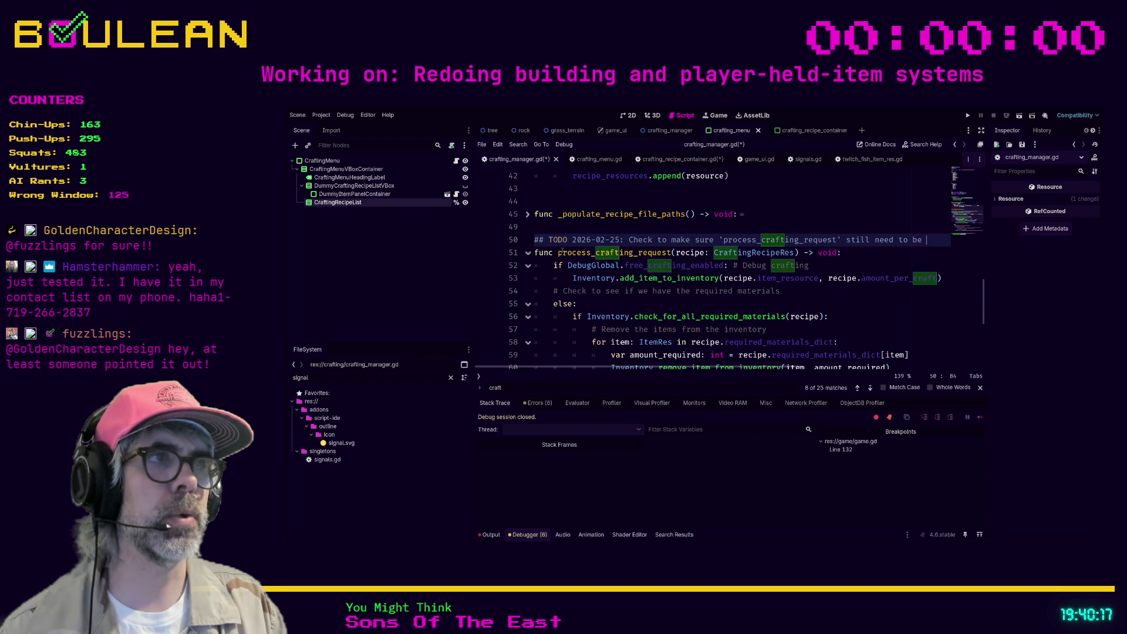
type("a public function")
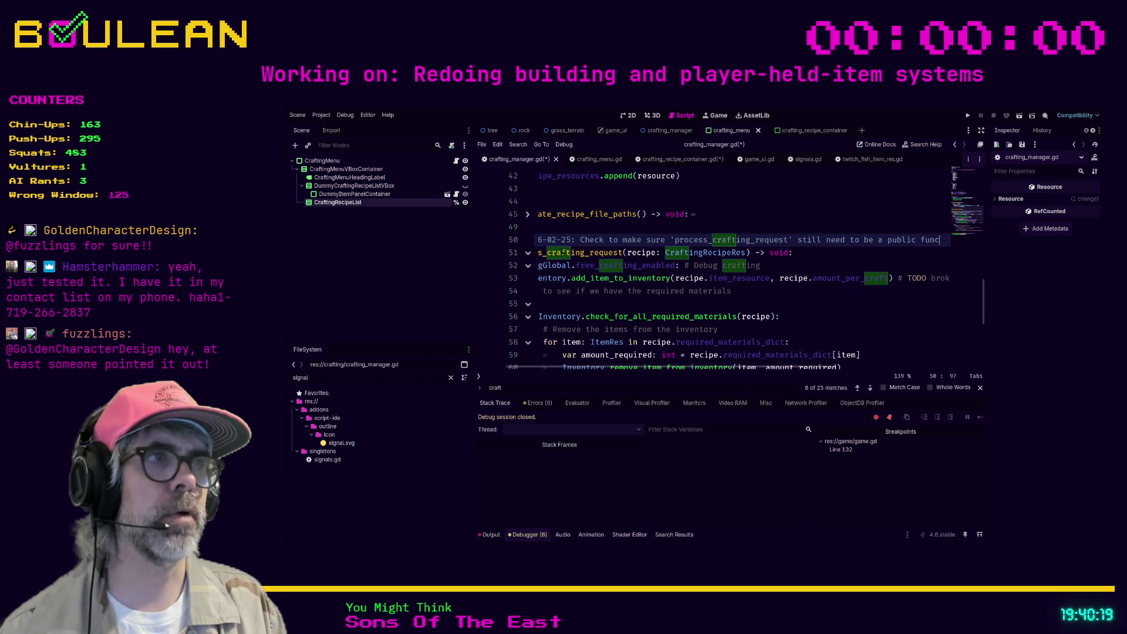
key("Return")
type("##")
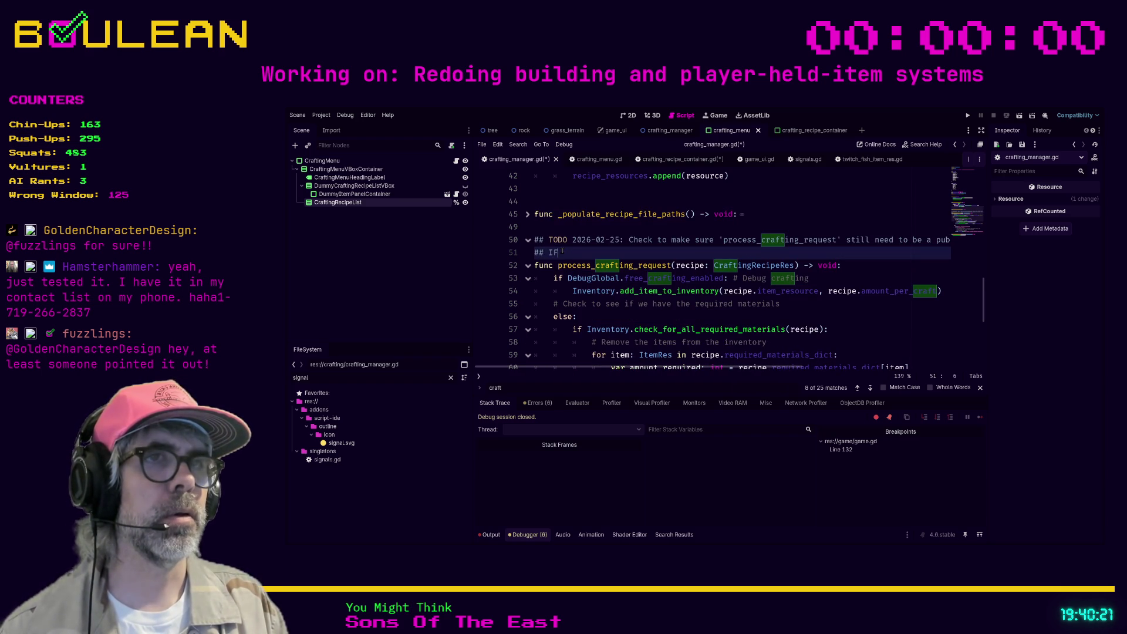
type(" If not, rename it and fix references")
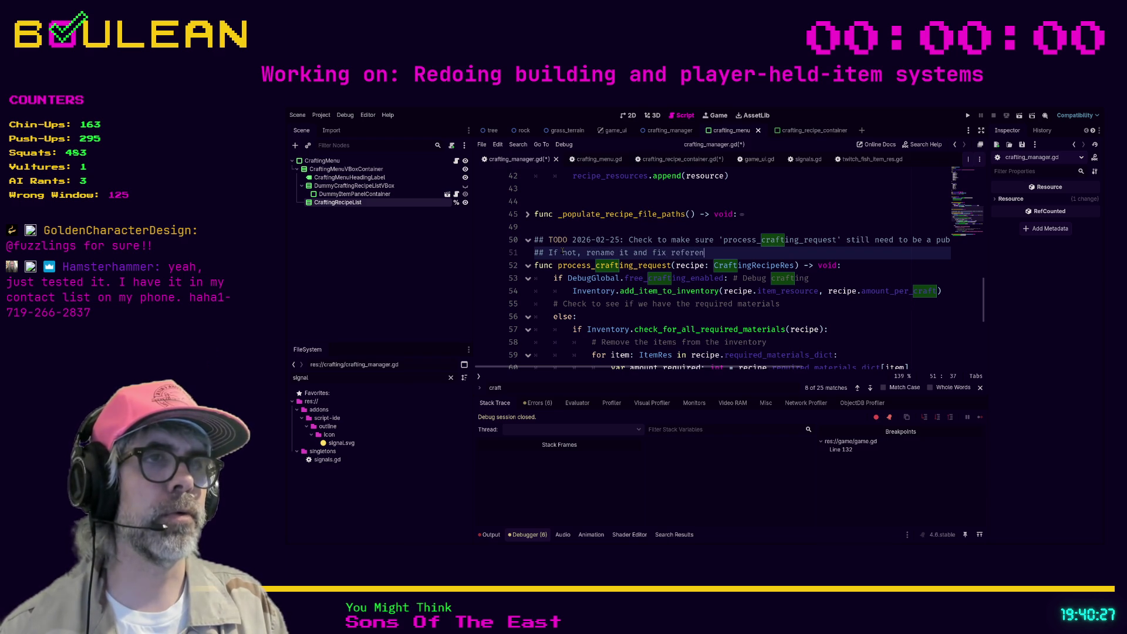
left_click(613, 318)
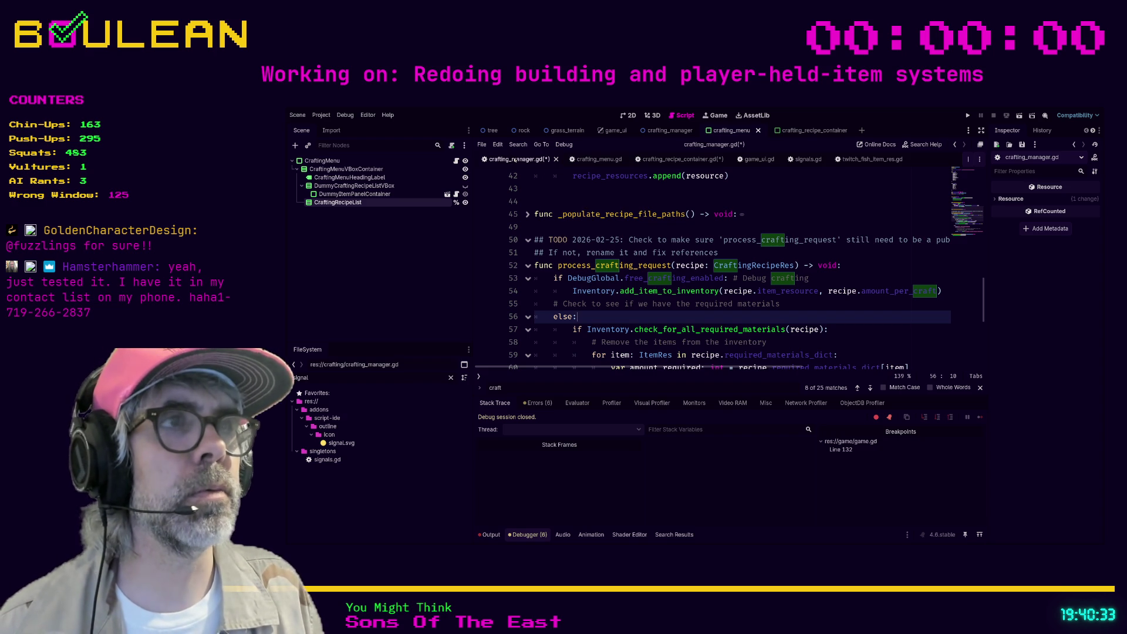
key("ctrl+s")
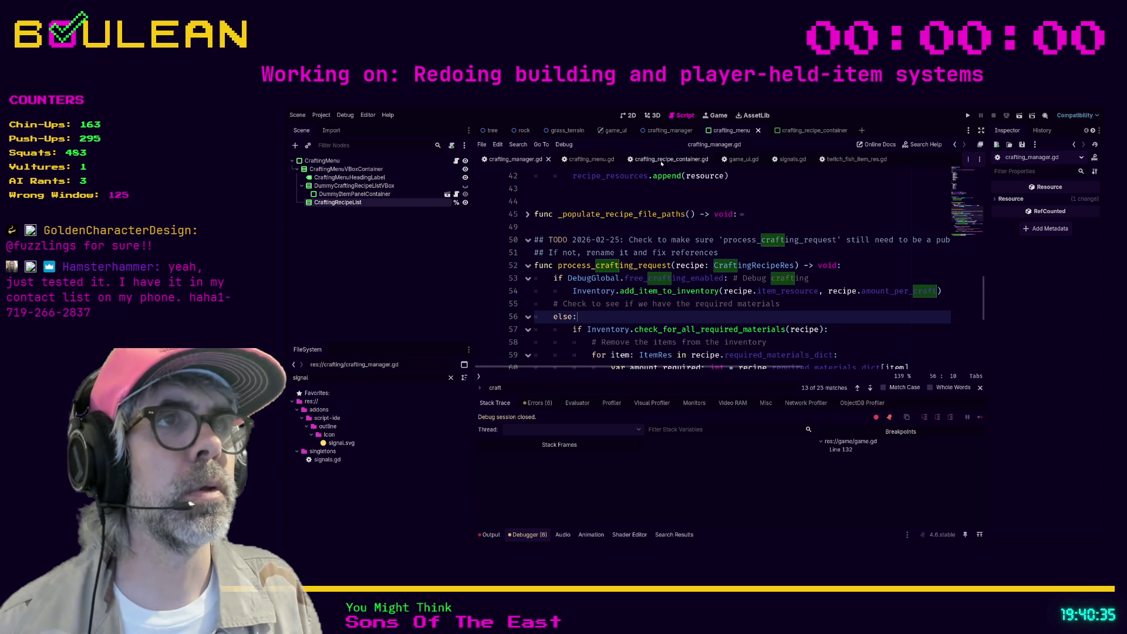
Step: In crafting_recipe_container.gd, pass recipe_res to the Signals.emit_craft_button_pressed call
left_click(662, 159)
scroll(722, 331, "up", 1)
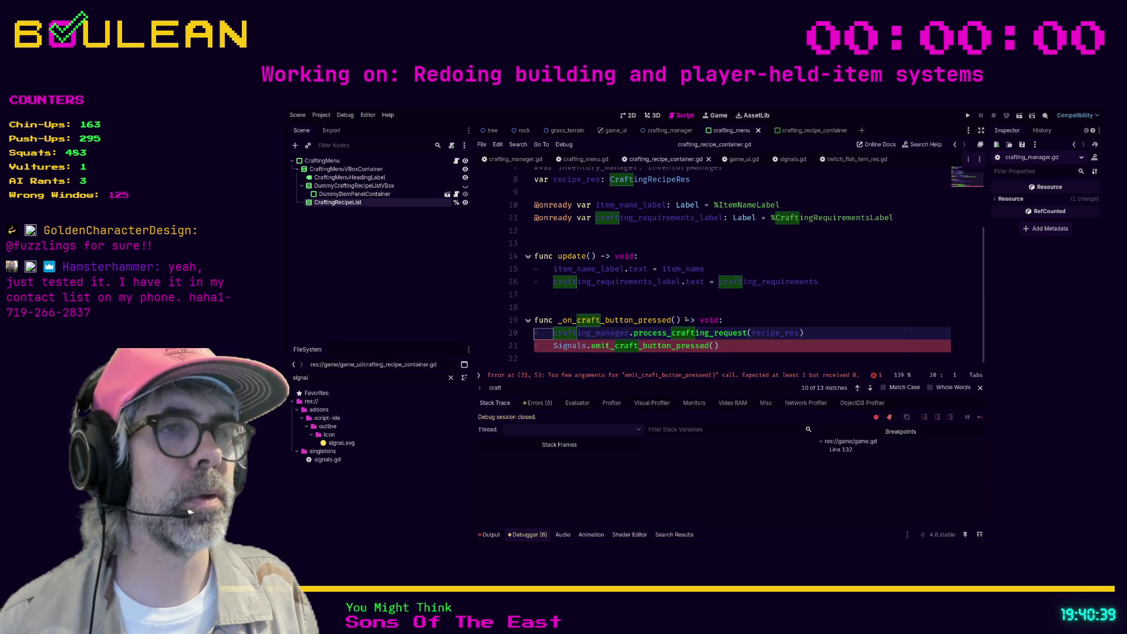
scroll(686, 320, "up", 1)
left_click(683, 331)
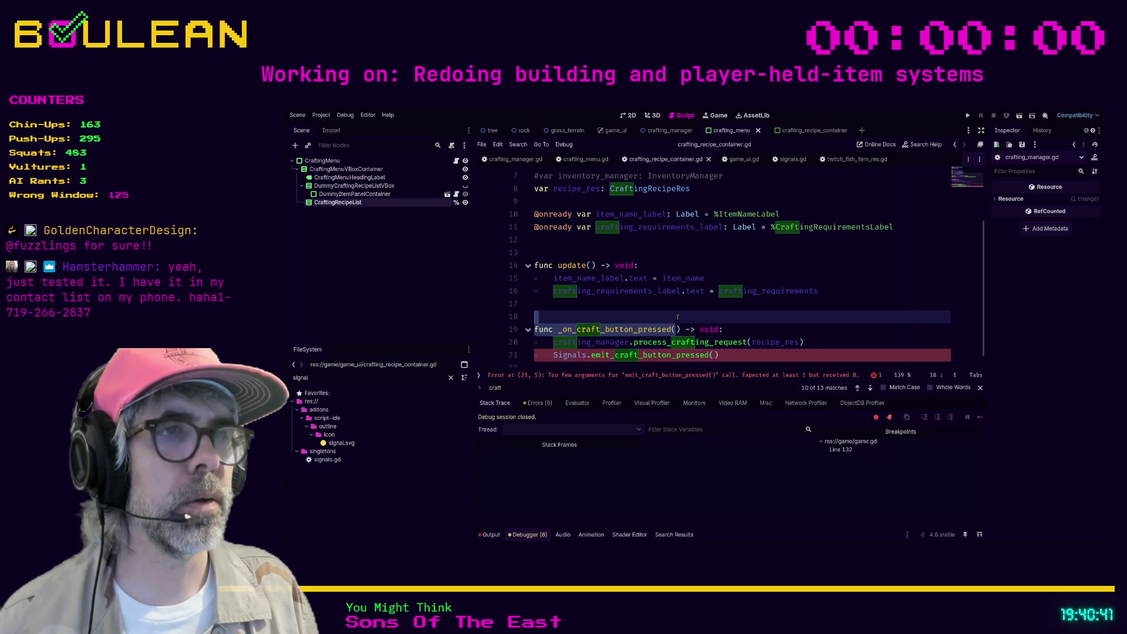
left_click(676, 330)
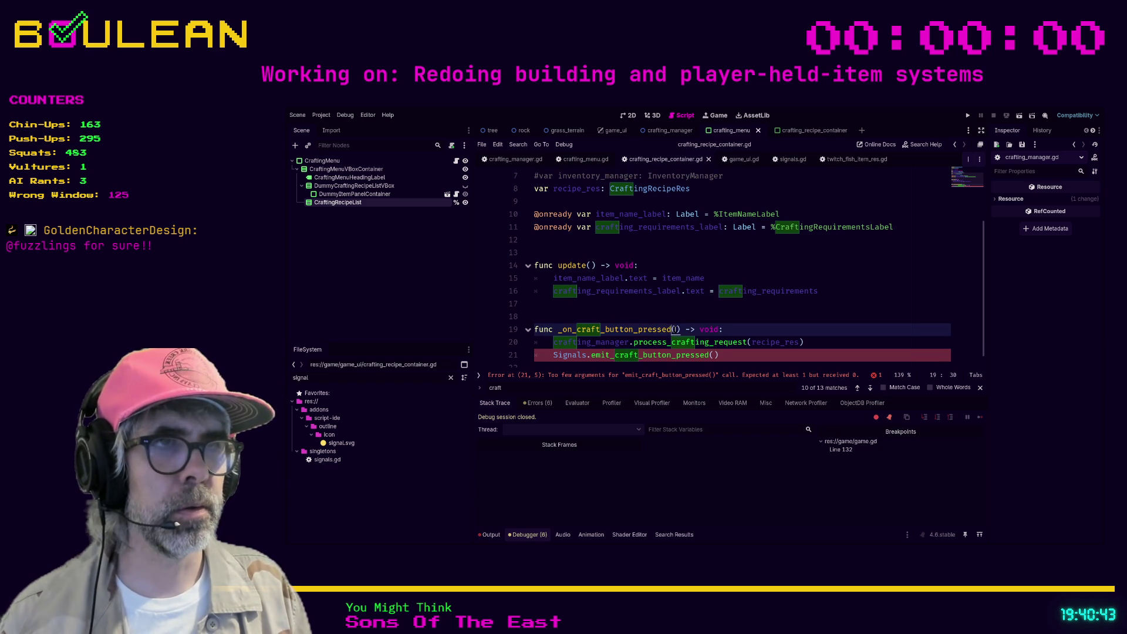
type("recipe_res")
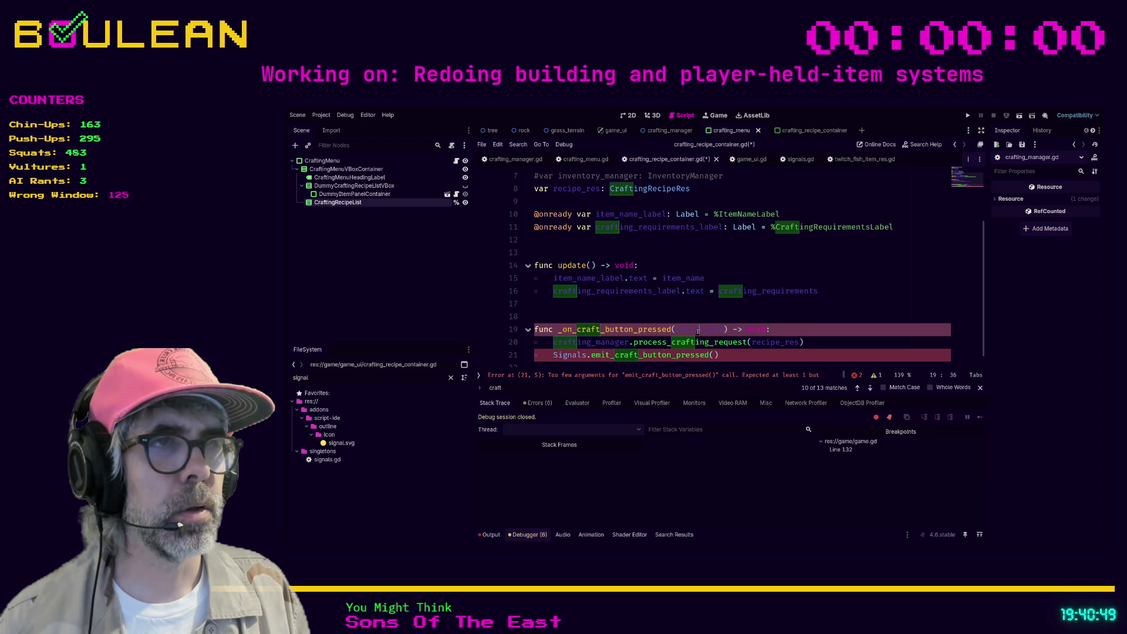
key("ctrl+BackSpace")
key("Down")
key("Down")
type("recipe_res")
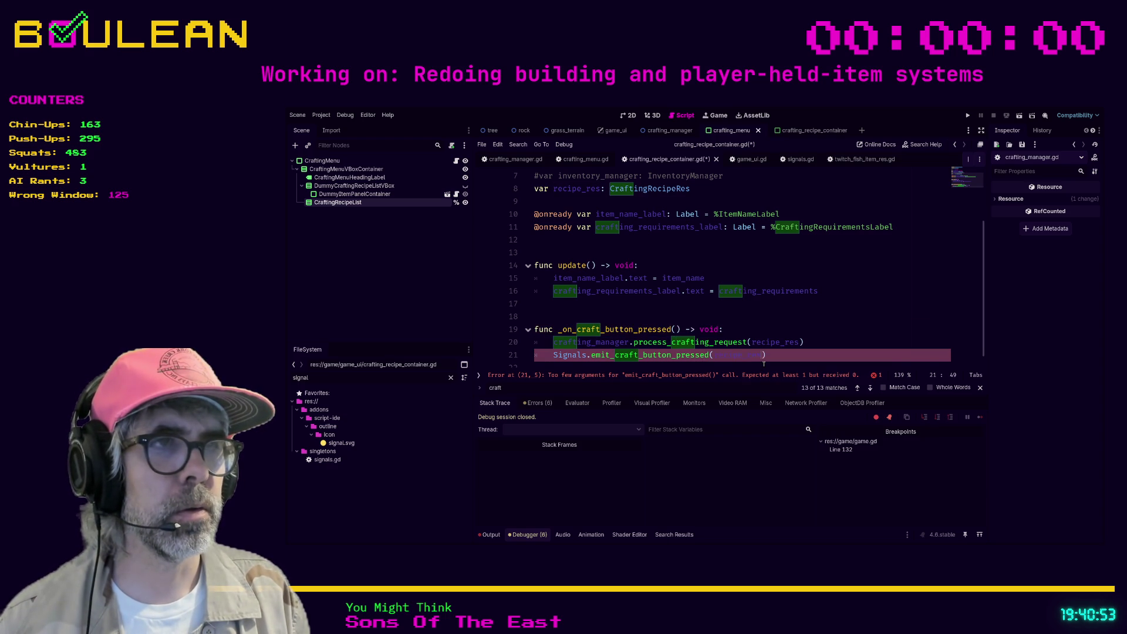
Step: Comment out the direct crafting_manager call on line 20 and save the script
key("Up")
key("End")
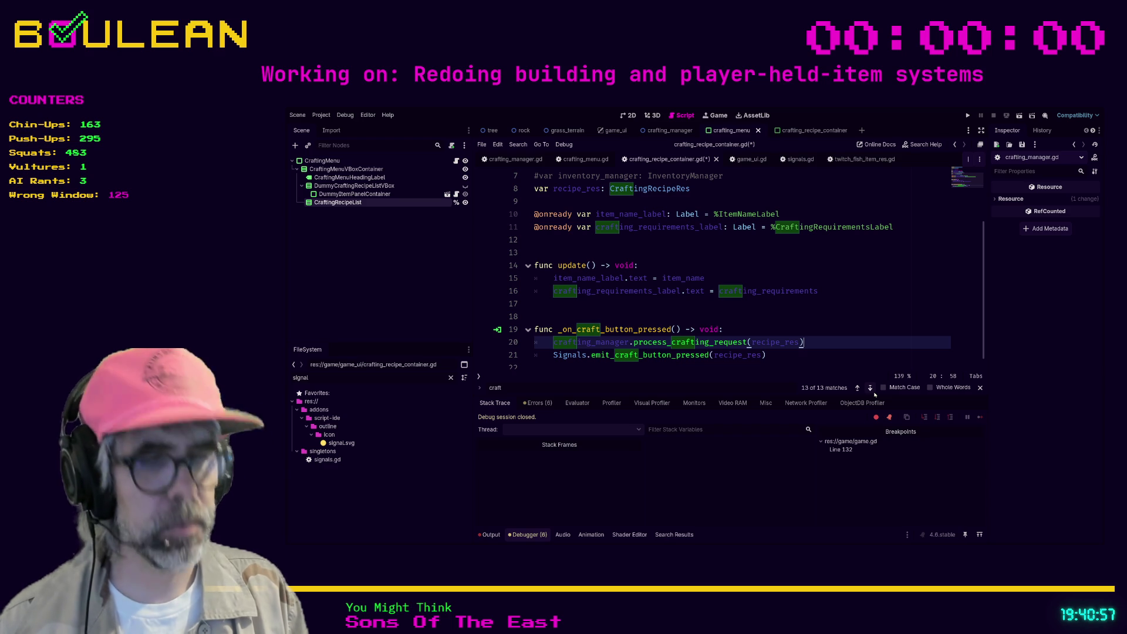
key("ctrl+k")
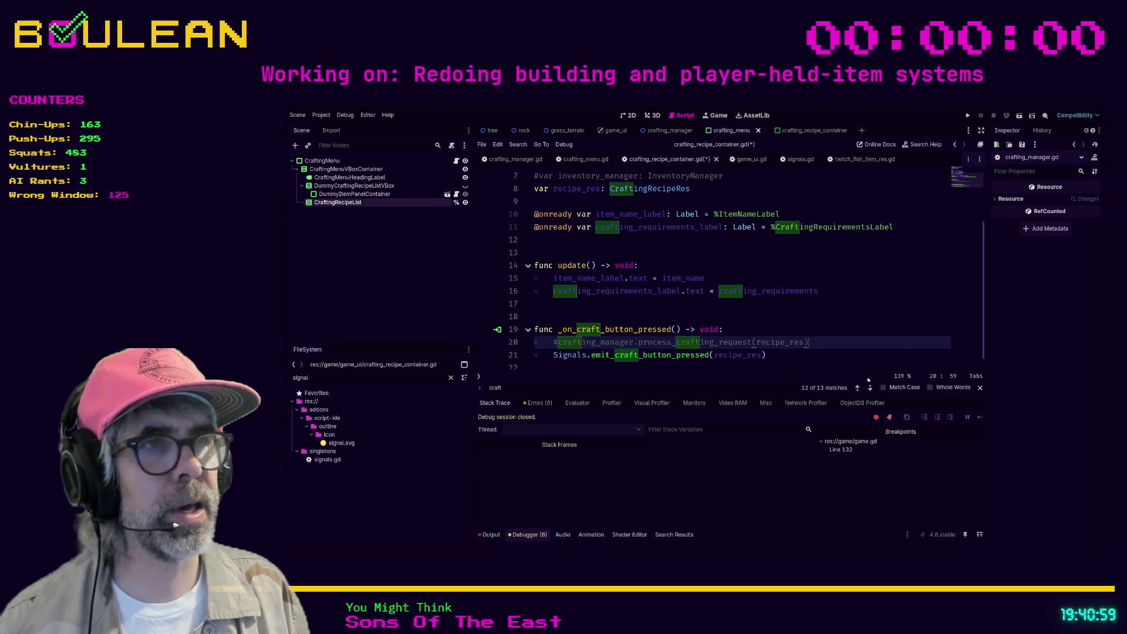
left_click(825, 321)
key("ctrl+s")
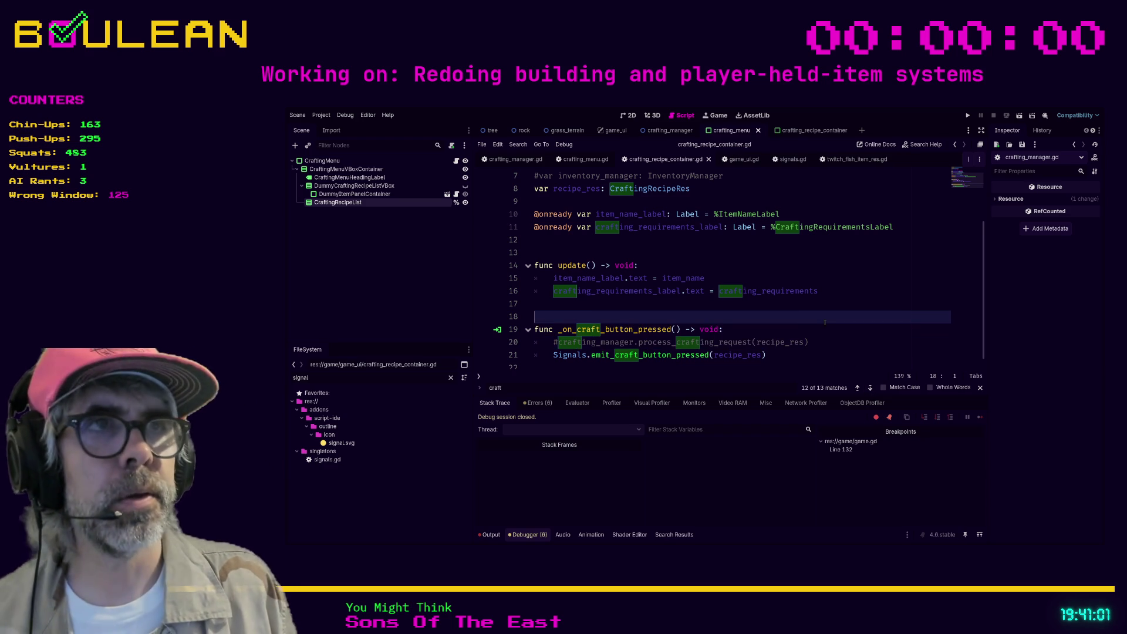
Step: Comment out the crafting_manager variable on line 6, then return to crafting_manager.gd
scroll(825, 323, "up", 2)
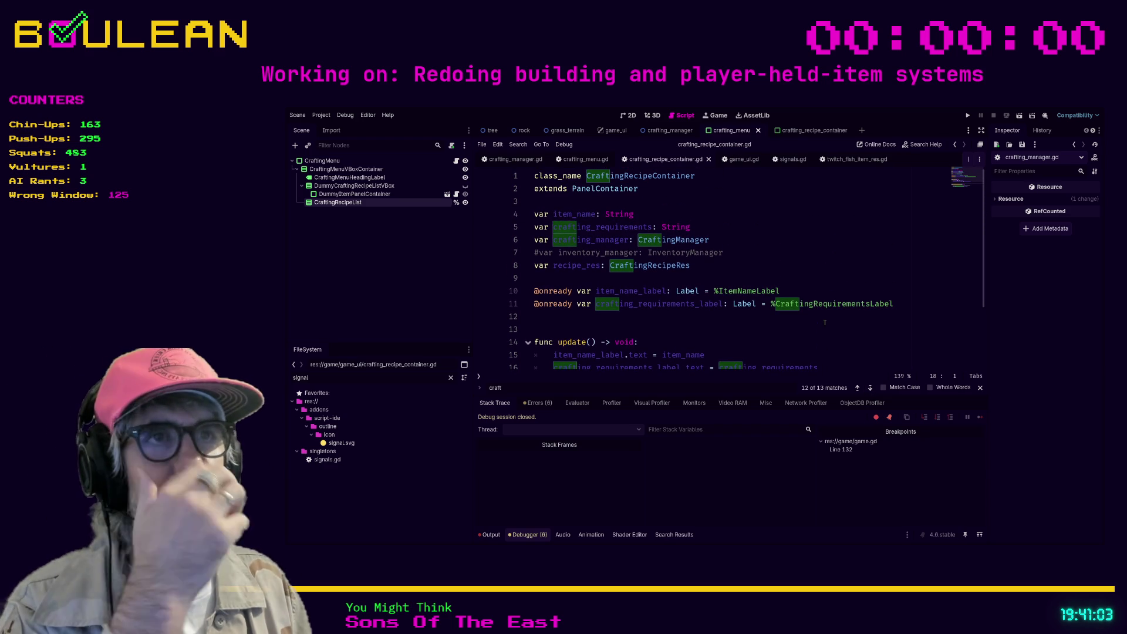
scroll(825, 323, "down", 2)
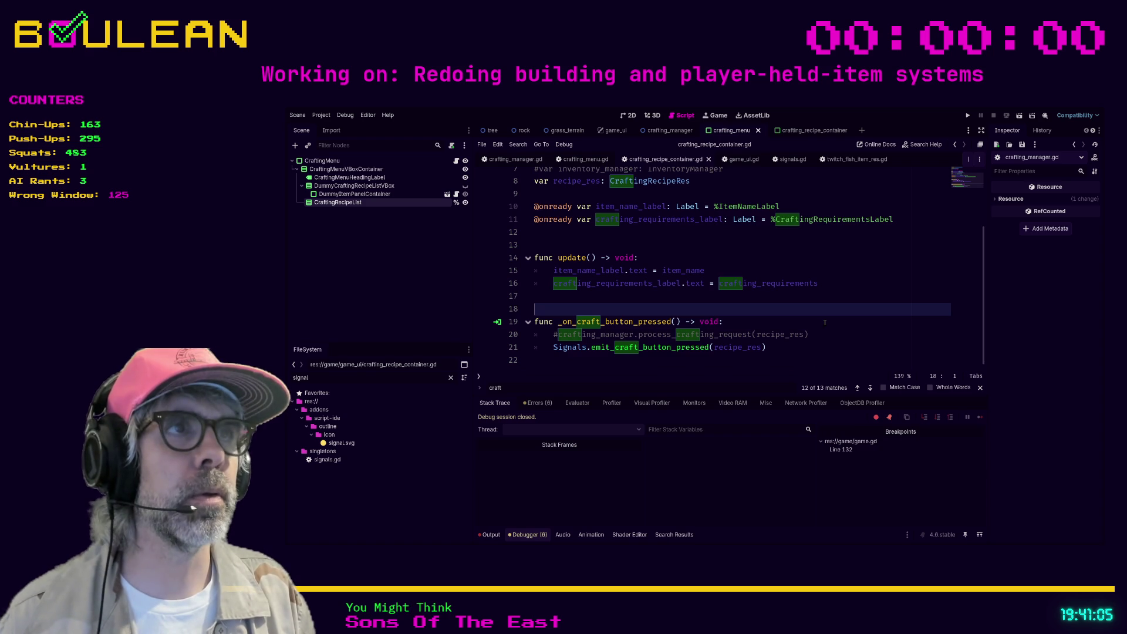
scroll(825, 323, "up", 2)
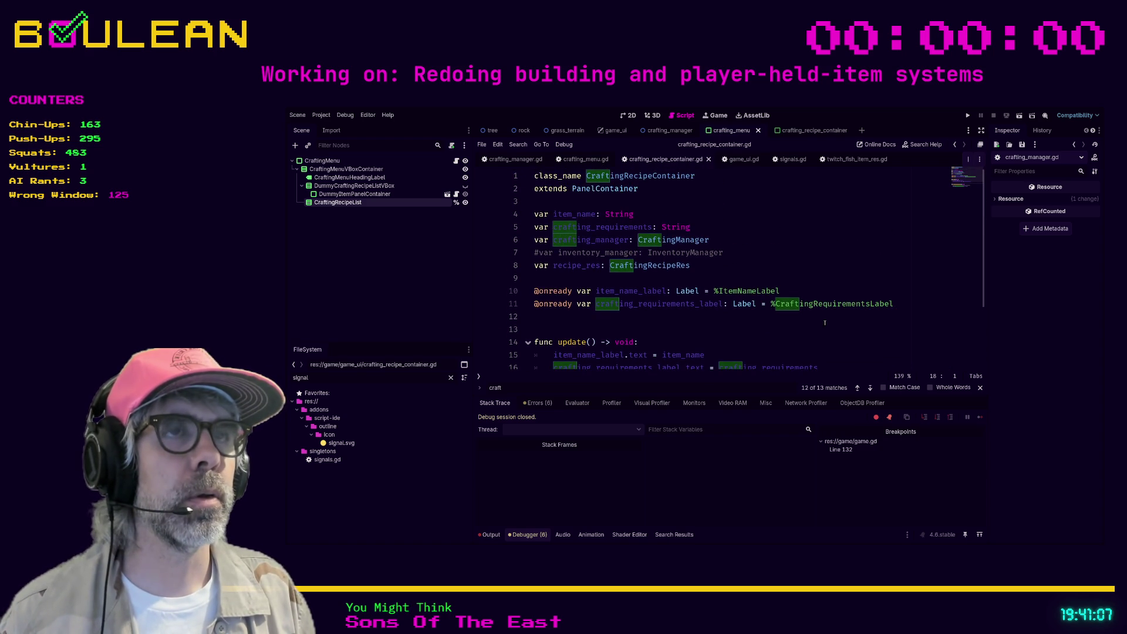
scroll(825, 323, "down", 2)
scroll(825, 322, "up", 2)
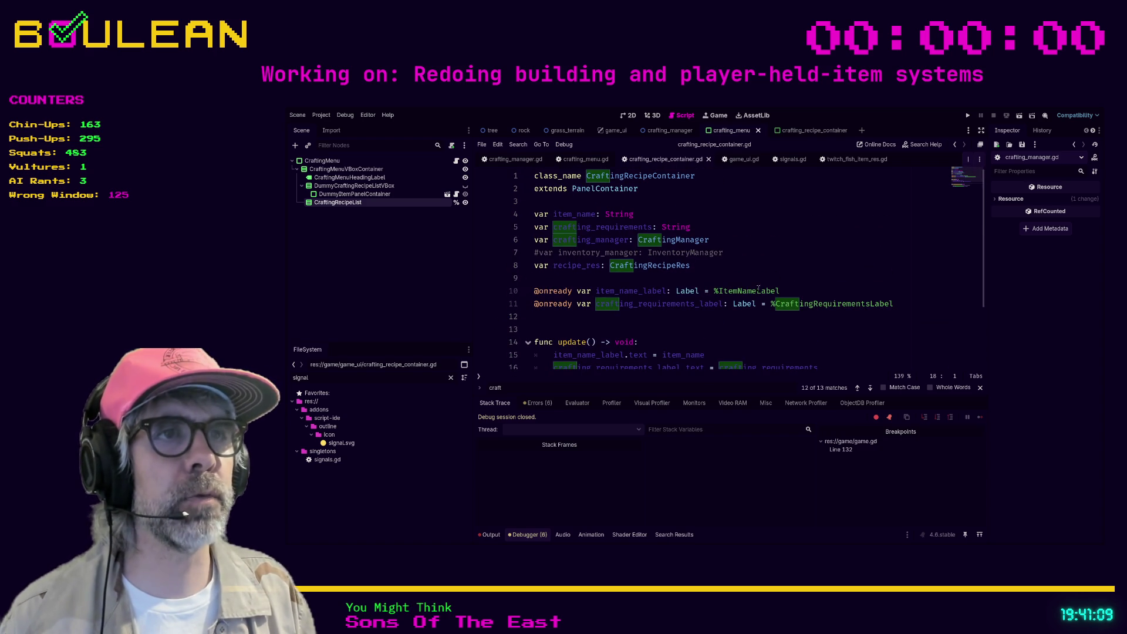
left_click(746, 265)
left_click(733, 240)
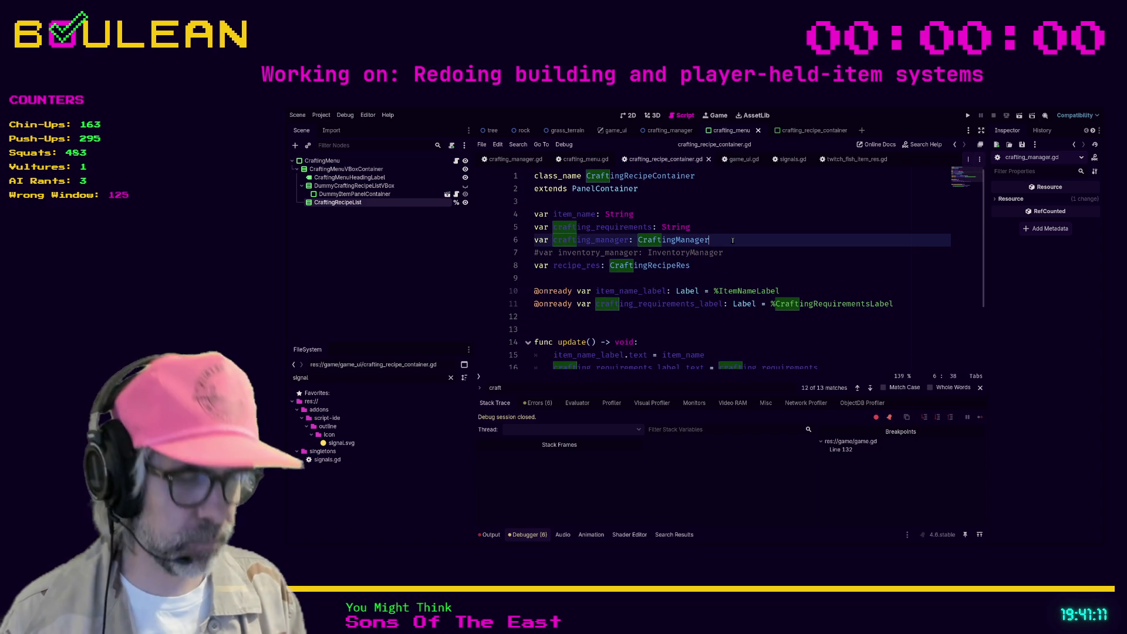
key("ctrl+k")
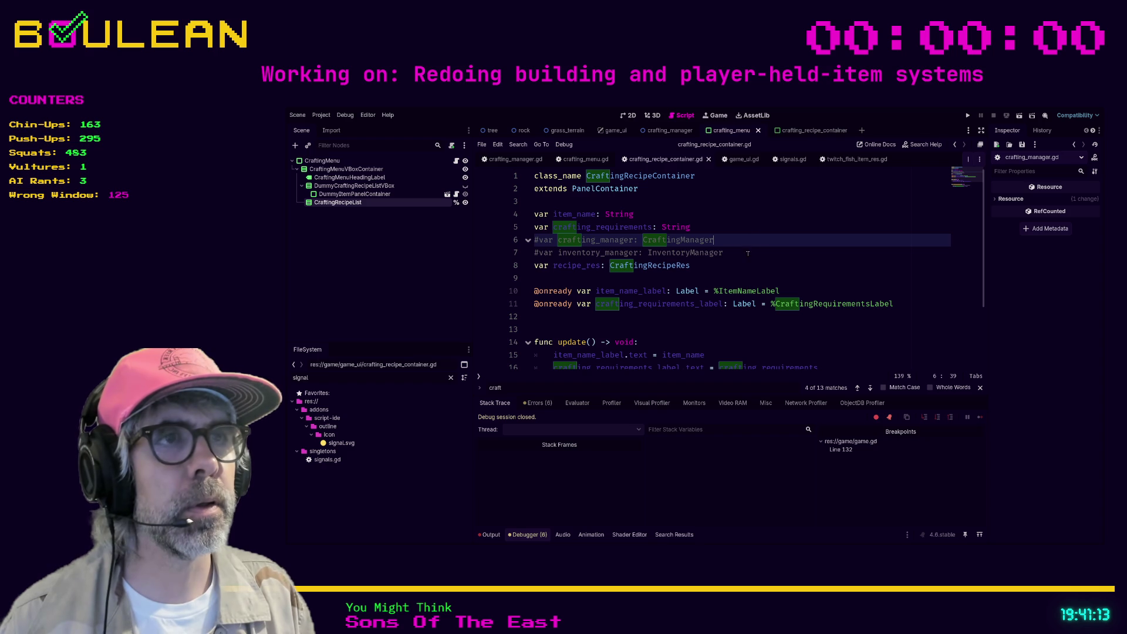
left_click(747, 253)
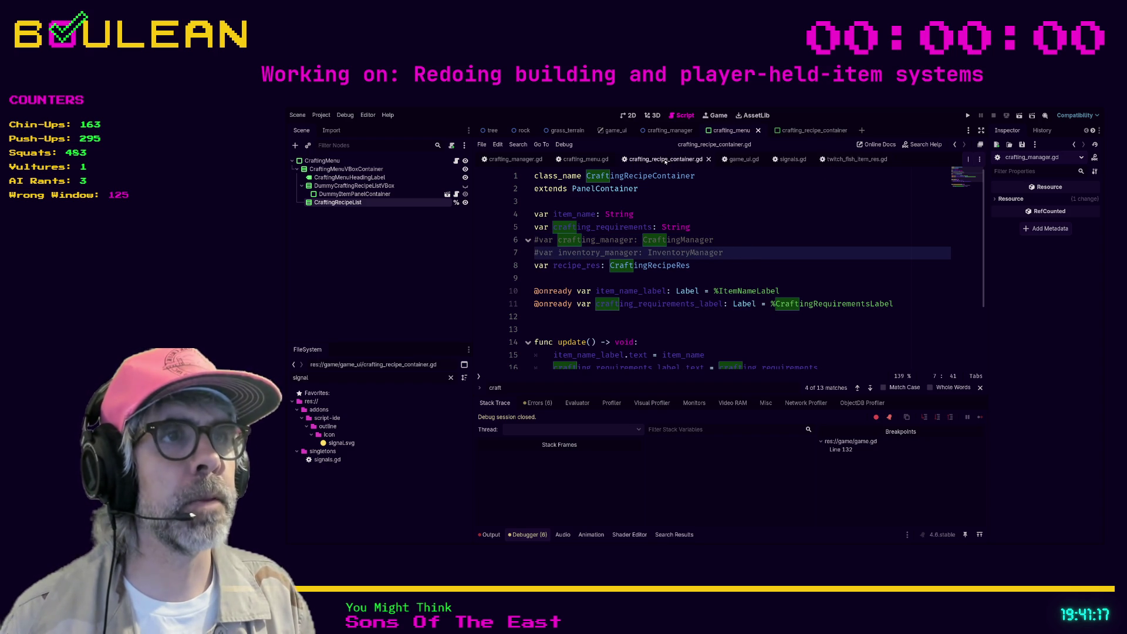
left_click(513, 159)
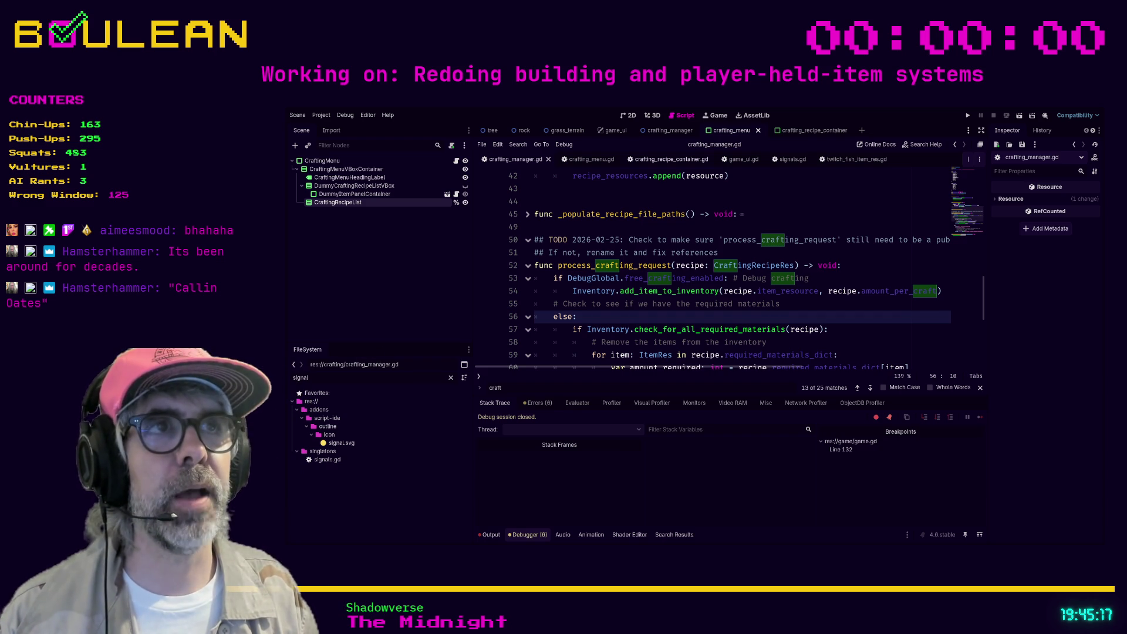
Step: Review crafting_recipe_container.gd and crafting_manager.gd, then check crafting_menu.gd's undeclared crafting_manager error
left_click(668, 159)
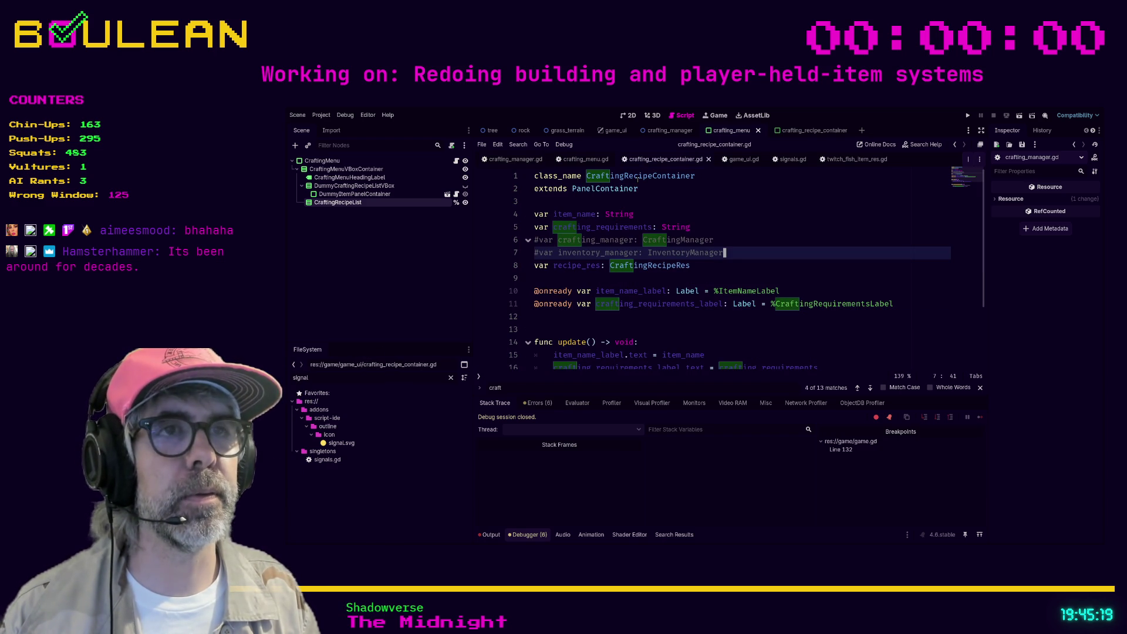
left_click_drag(726, 253, 515, 240)
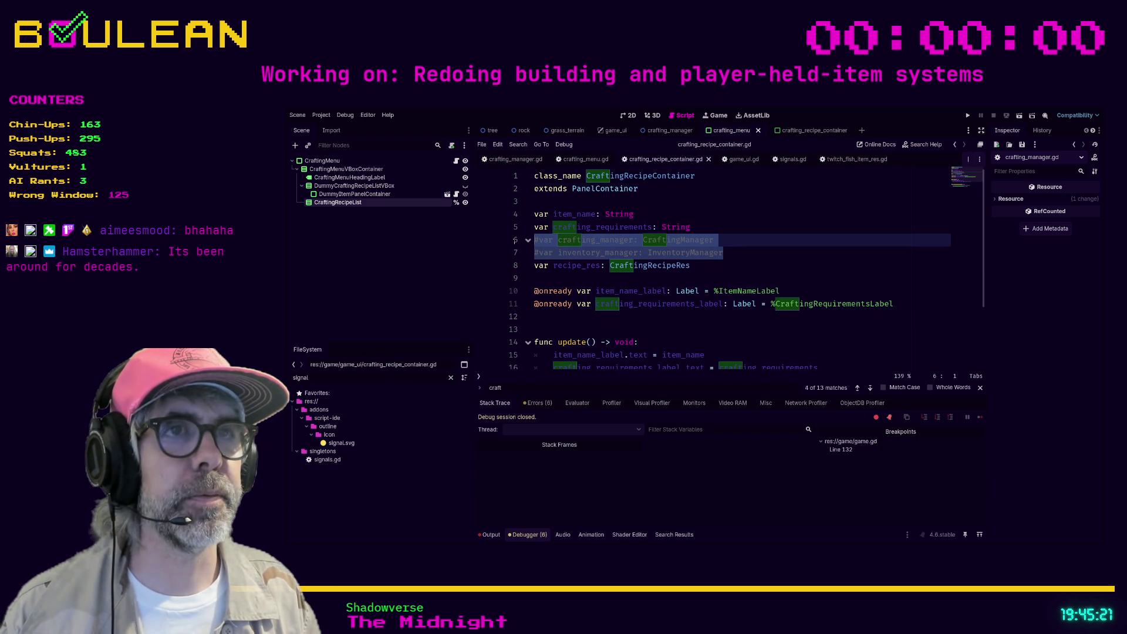
left_click(738, 260)
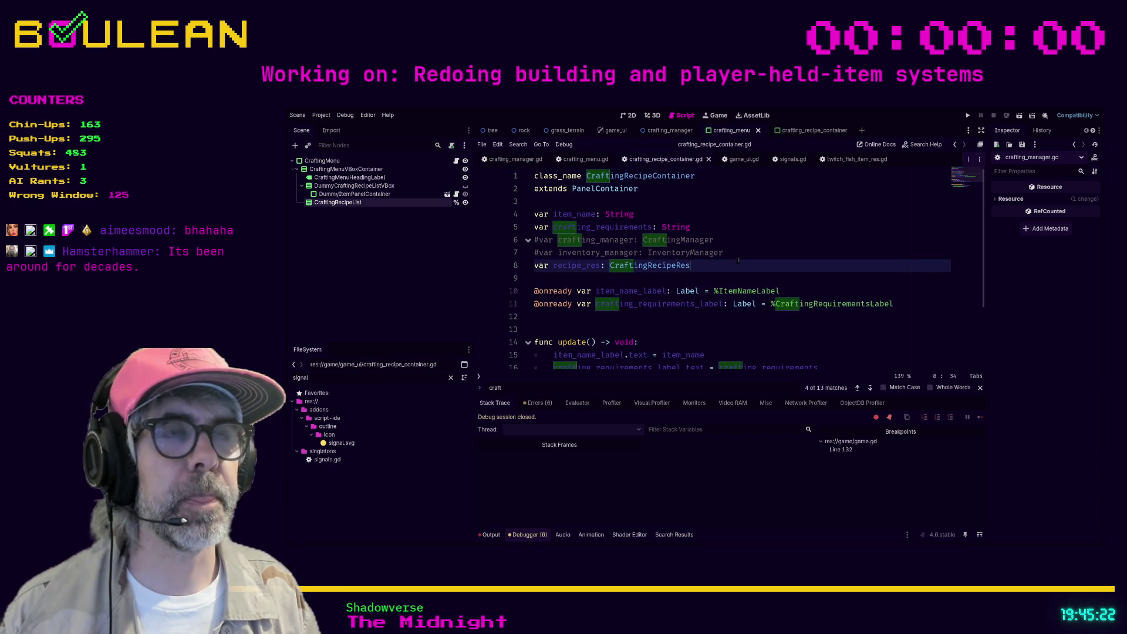
left_click(513, 160)
scroll(618, 270, "down", 2)
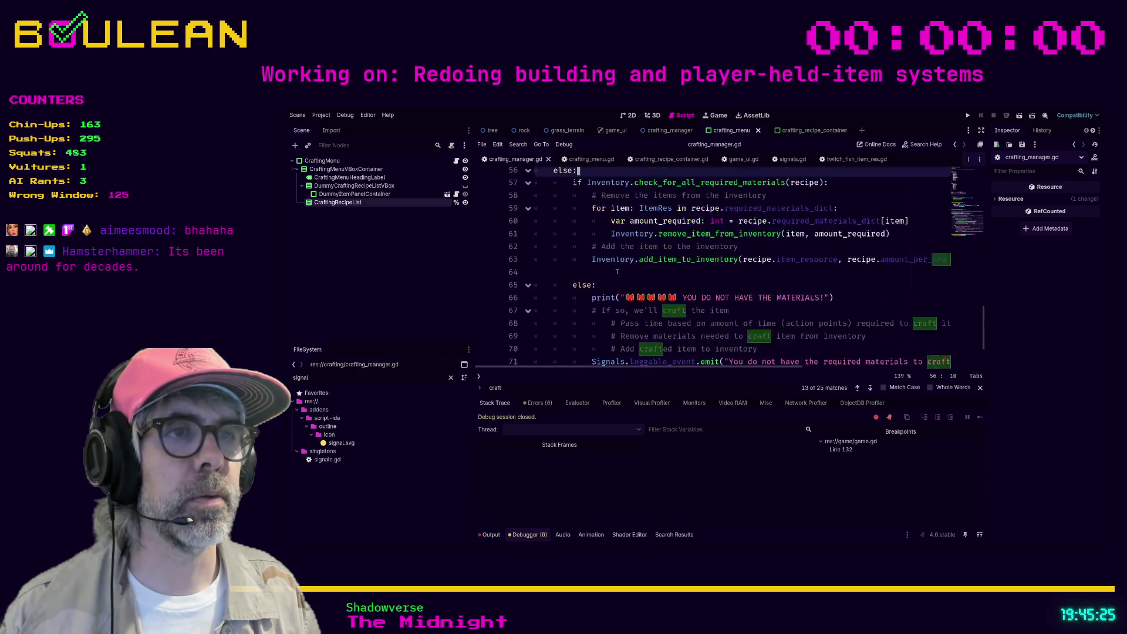
scroll(618, 270, "down", 3)
scroll(628, 284, "up", 8)
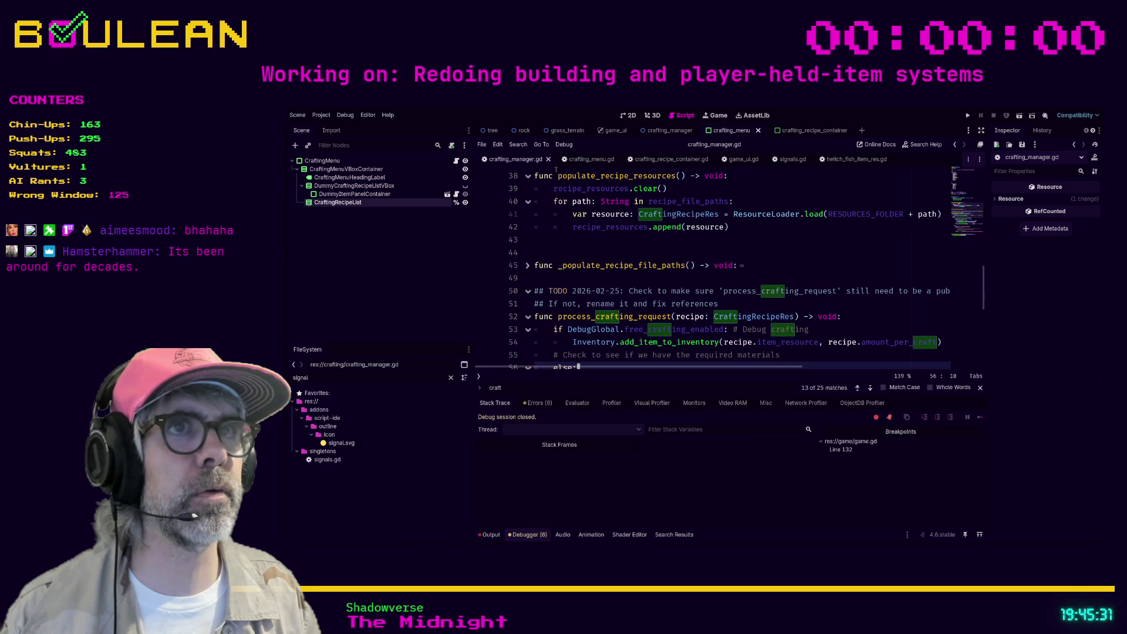
left_click(584, 160)
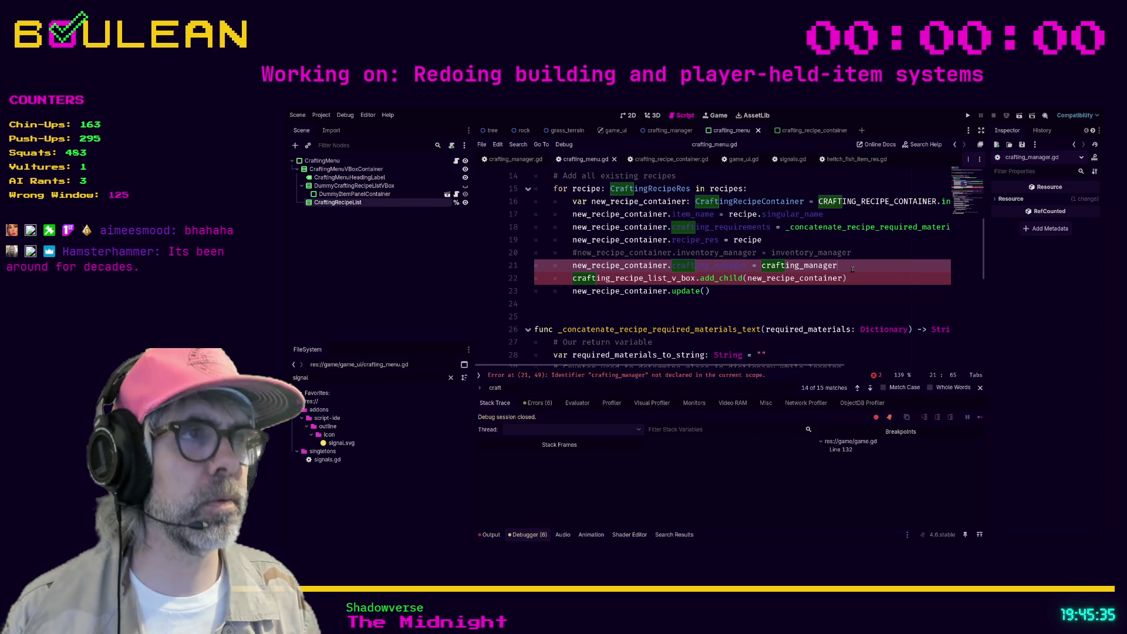
Step: Comment out line 21's crafting_manager assignment and change crafting_recipe_list_v_box to crafting_recipe_list
key("ctrl+k")
key("Down")
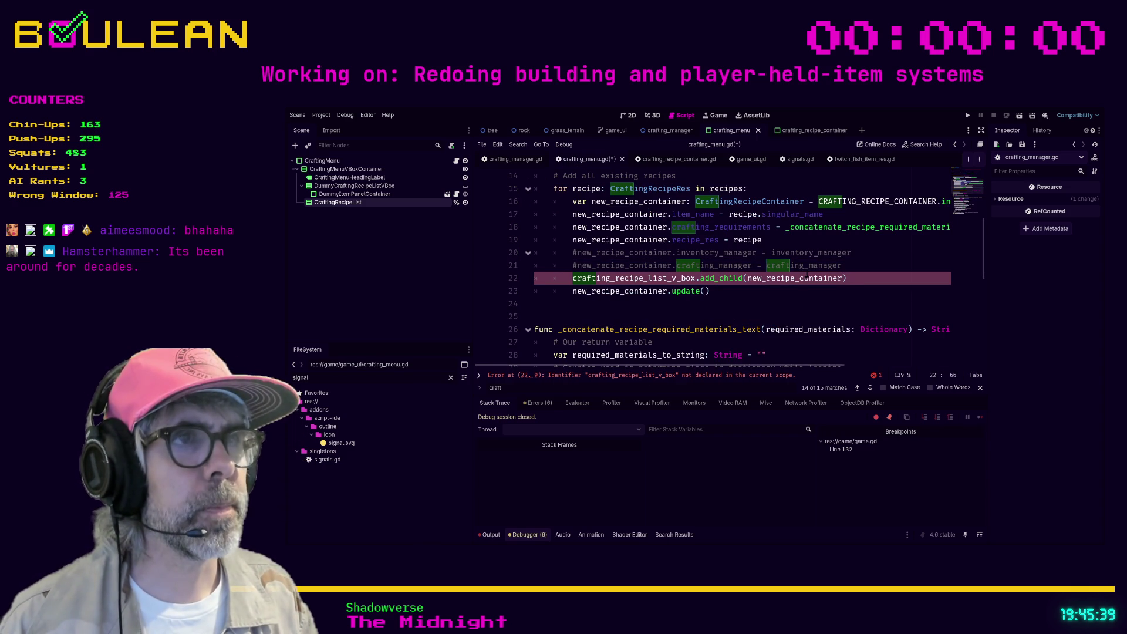
scroll(787, 287, "up", 5)
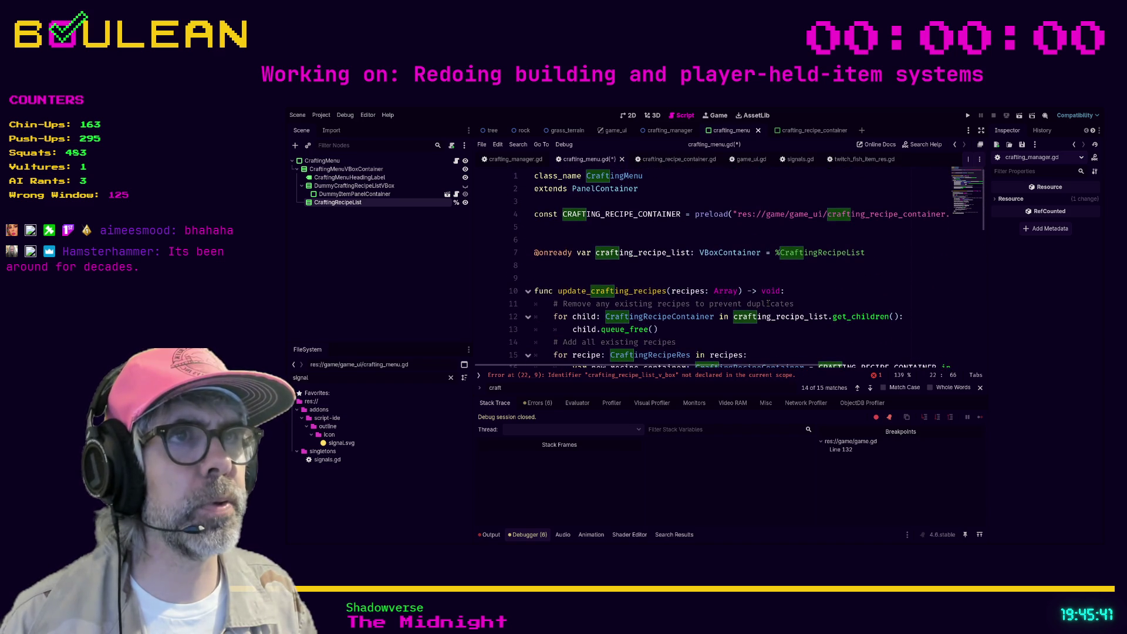
double_click(664, 253)
key("ctrl+c")
scroll(676, 267, "down", 2)
scroll(675, 267, "down", 2)
double_click(654, 316)
key("ctrl+v")
Step: Save crafting_menu.gd and run the game with F5
left_click(762, 329)
scroll(761, 327, "down", 1)
scroll(762, 329, "down", 1)
left_click(668, 278)
key("ctrl+s")
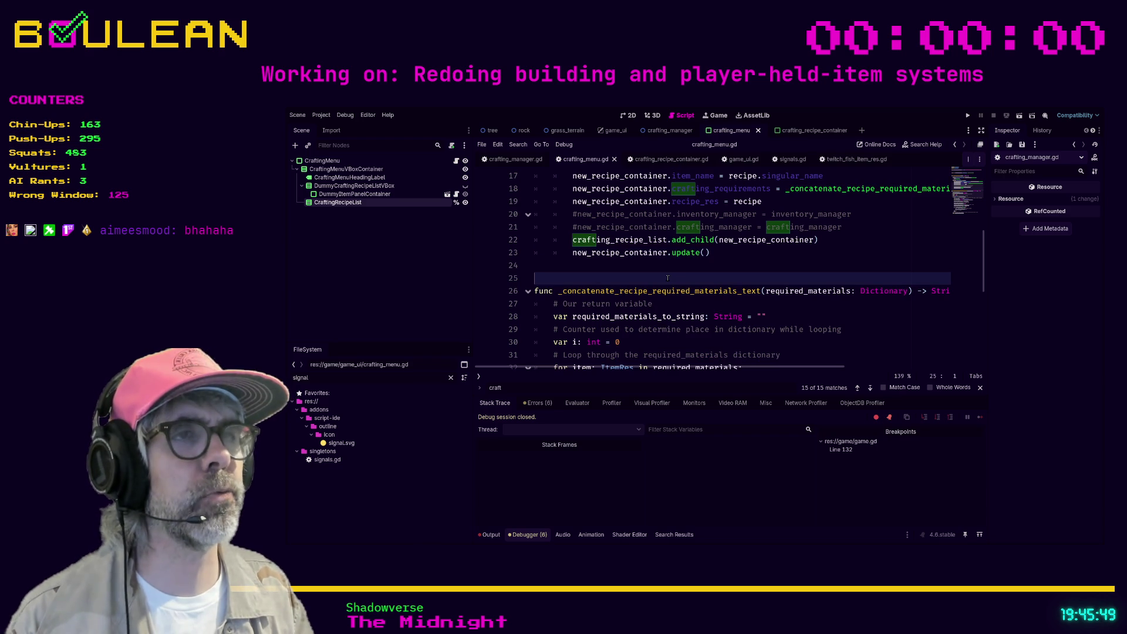
key("F5")
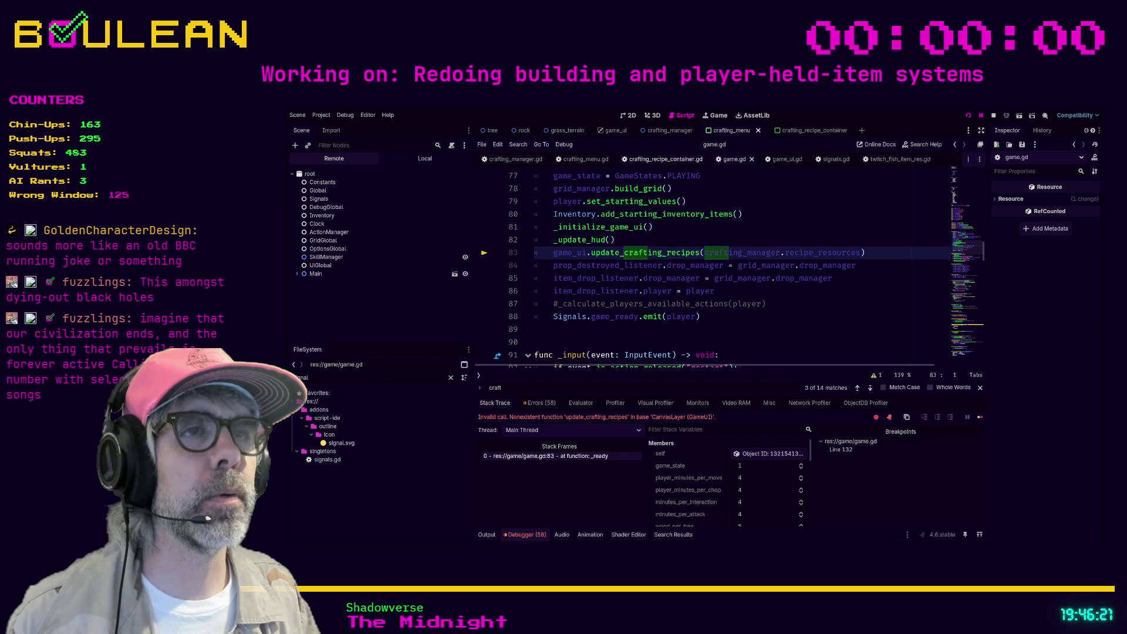
Step: Scroll game.gd to inspect the invalid update_crafting_recipes call error at line 83
scroll(705, 264, "up", 5)
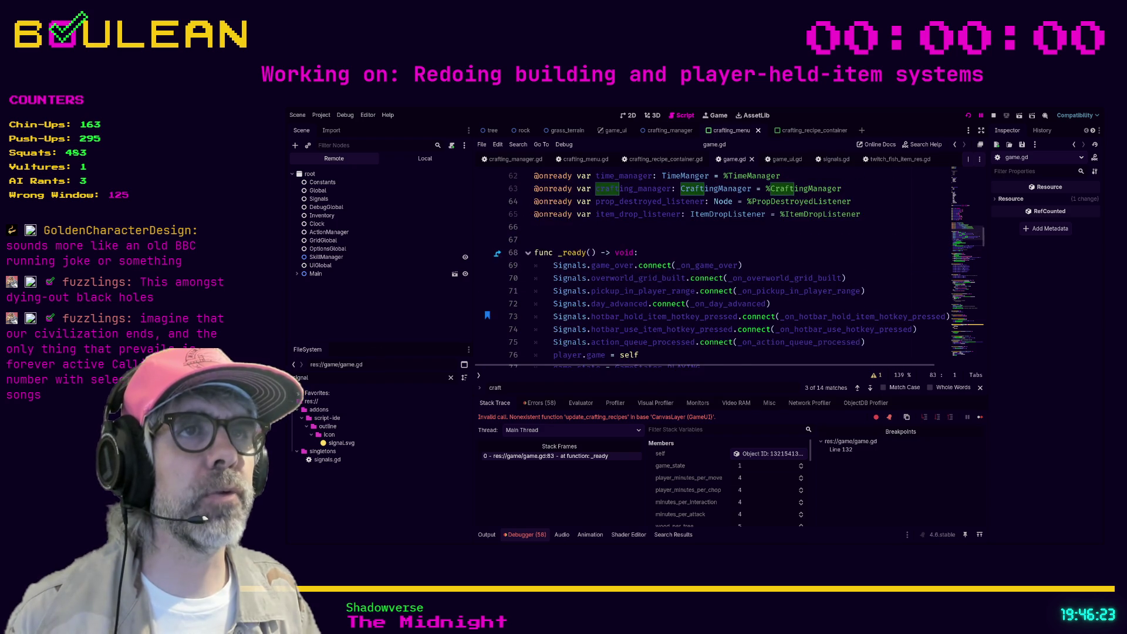
Step: Comment out game.gd line 83's game_ui.update_crafting_recipes(crafting_manager.recipe_resources) call
scroll(705, 265, "down", 4)
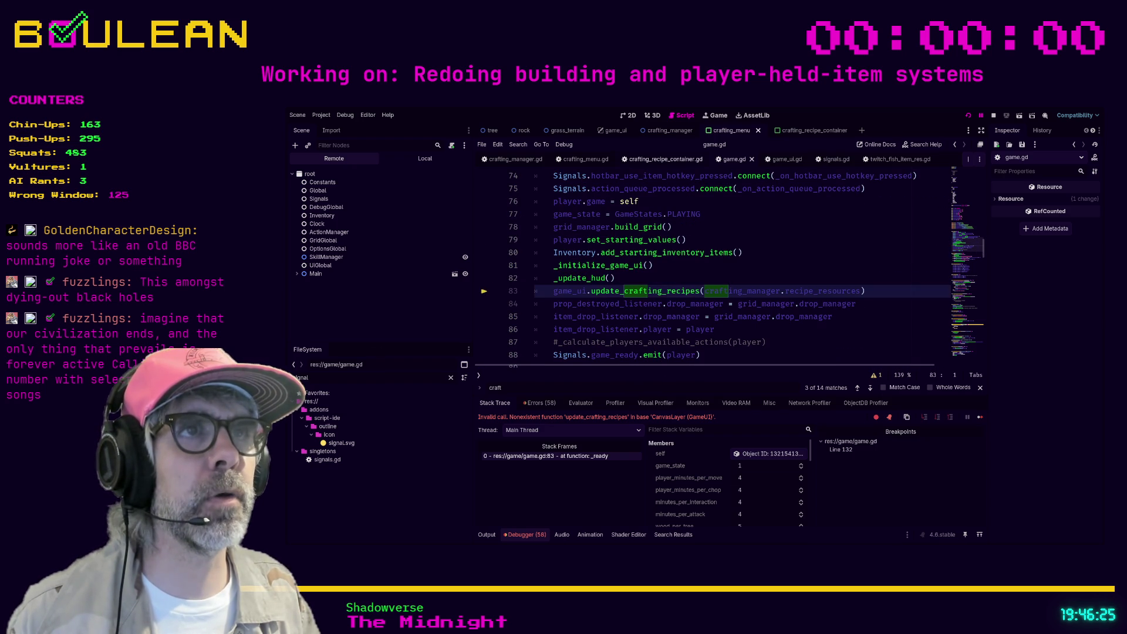
left_click(882, 291)
mouse_move(881, 291)
left_mouse_down()
mouse_move(527, 295)
mouse_move(630, 292)
left_mouse_up()
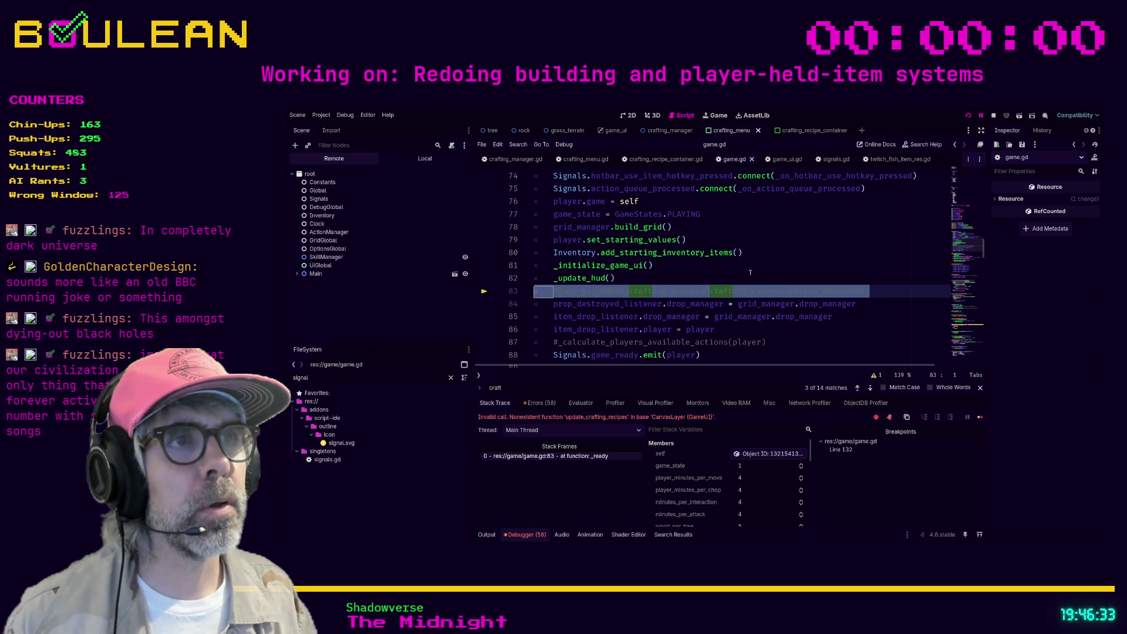
left_click_drag(750, 273, 750, 273)
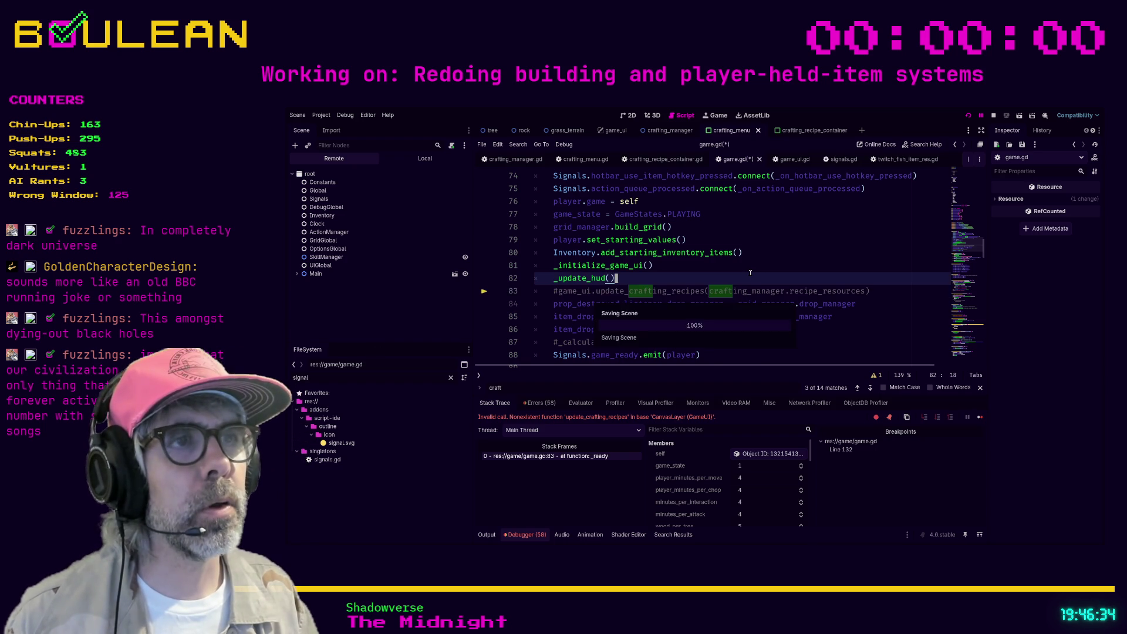
Step: Add blank lines above func update() in crafting_recipe_container.gd, then view crafting_menu.gd
left_click(651, 162)
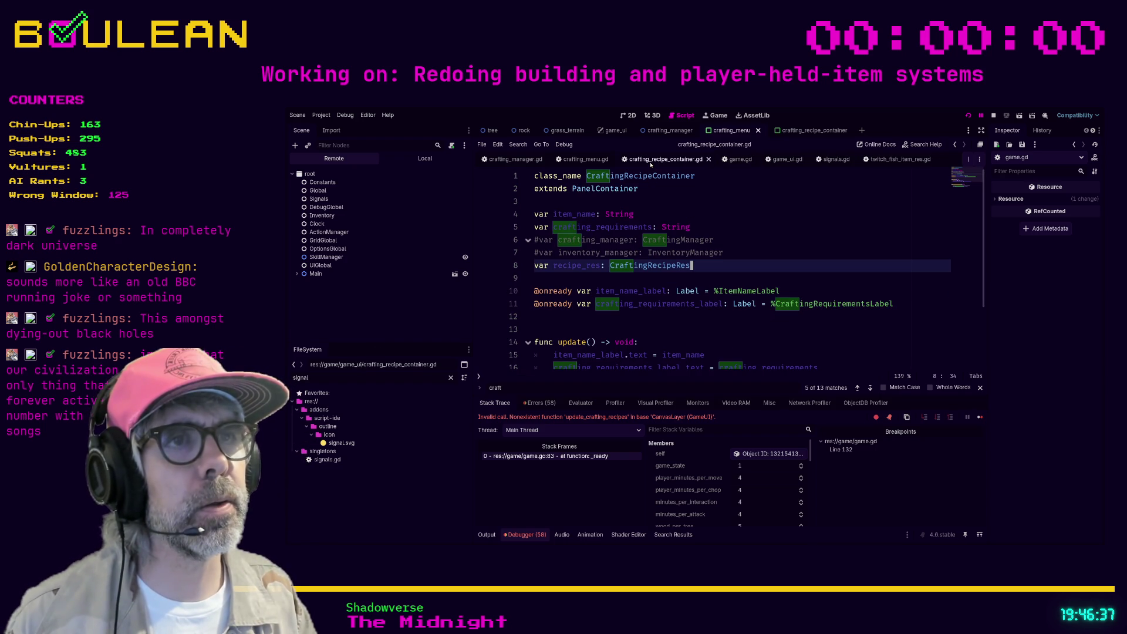
scroll(585, 281, "down", 1)
left_click(585, 290)
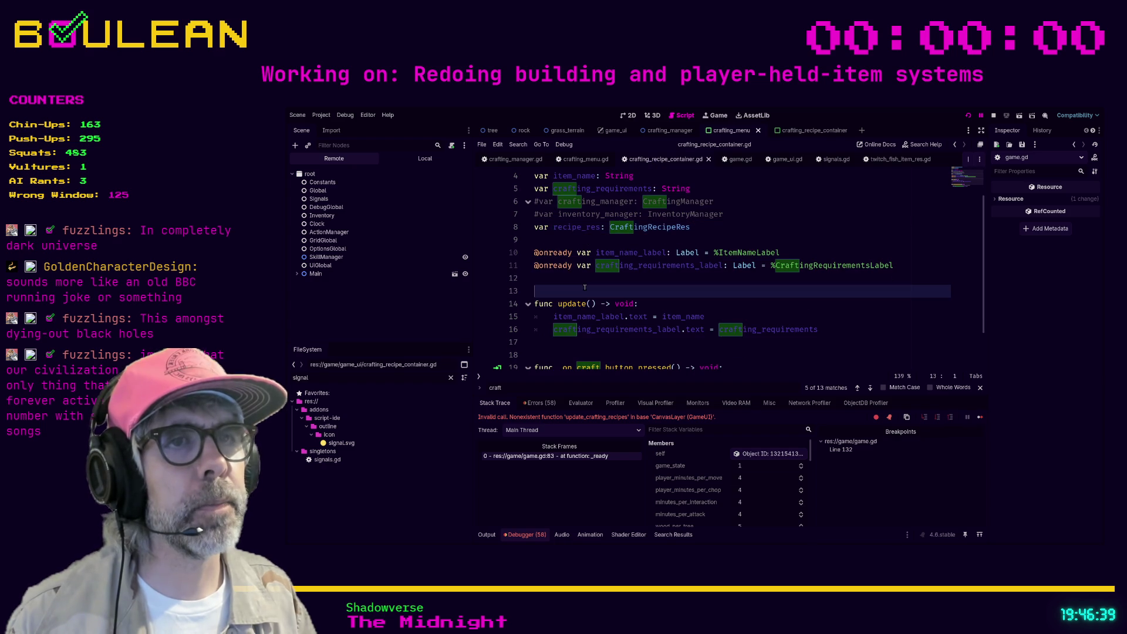
key("Return")
key("Return")
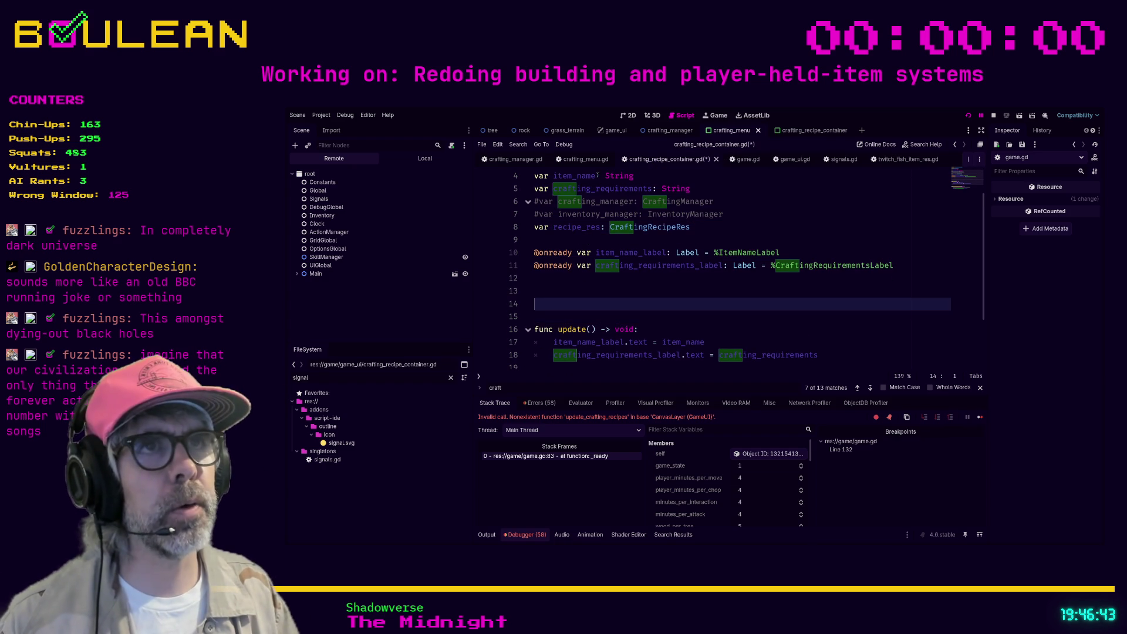
left_click(586, 159)
scroll(597, 286, "up", 6)
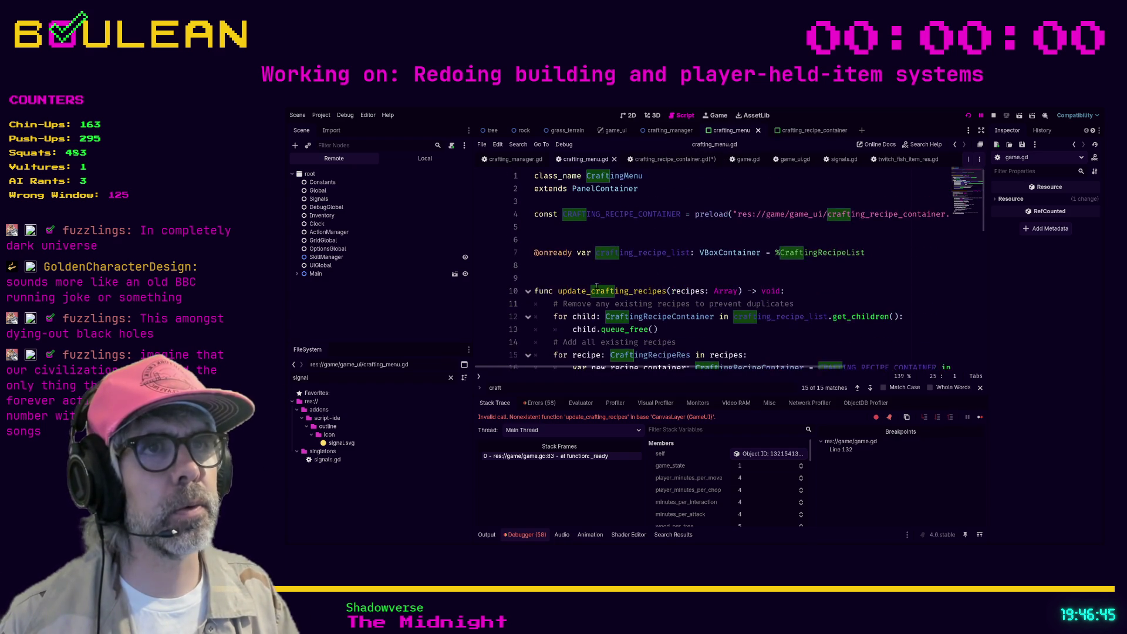
Step: Review update_crafting_recipes in crafting_menu.gd, then switch to the game_ui.gd script
scroll(597, 286, "down", 3)
scroll(596, 286, "up", 3)
left_click(596, 265)
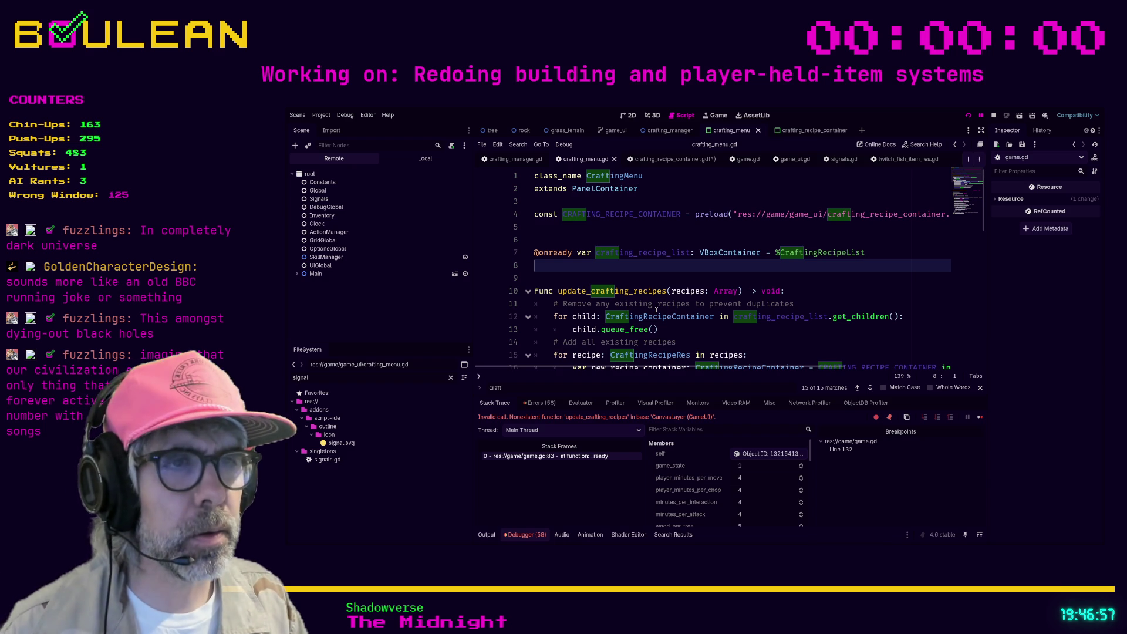
scroll(657, 309, "down", 1)
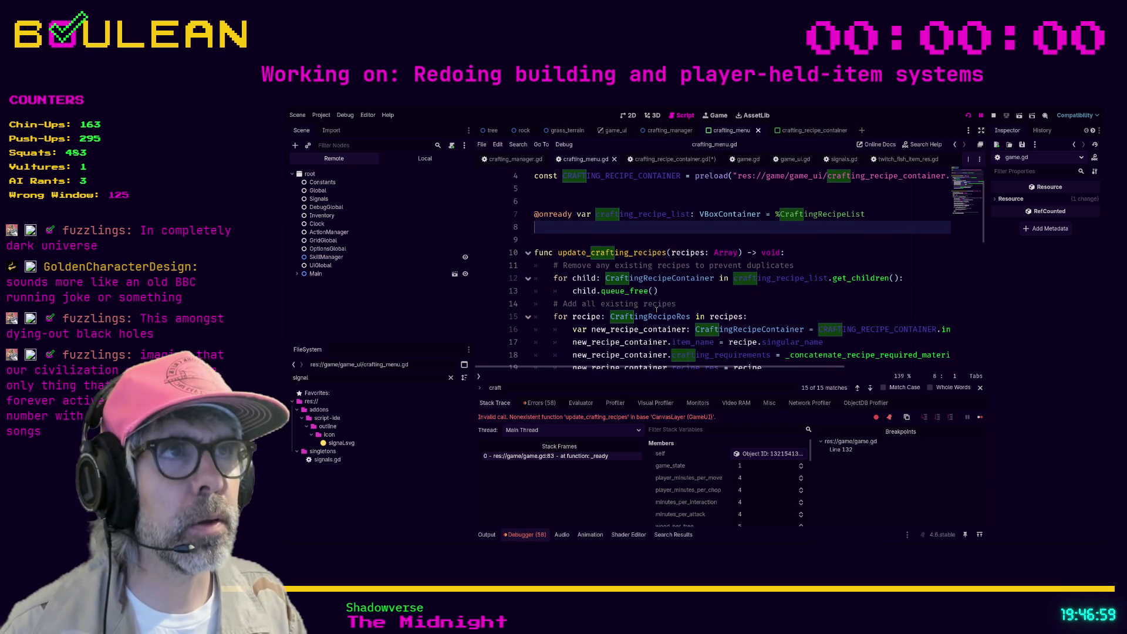
scroll(657, 309, "up", 1)
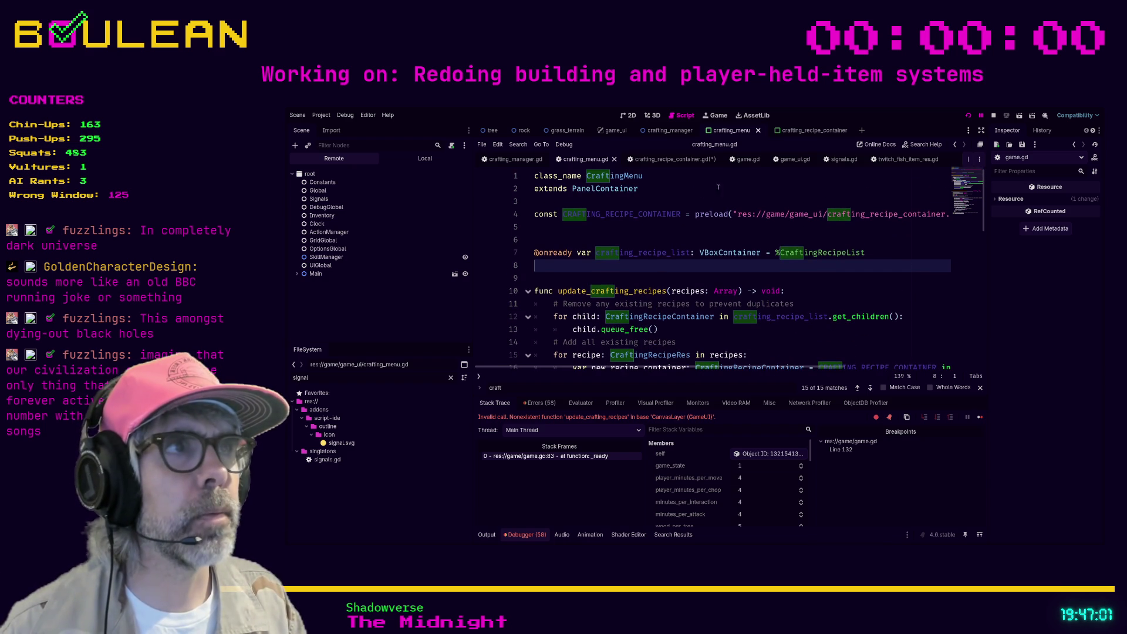
left_click(789, 159)
scroll(715, 246, "up", 12)
Step: Add a commented-out crafting_menu.updatre line at the end of game_ui.gd's _ready()
scroll(733, 270, "up", 3)
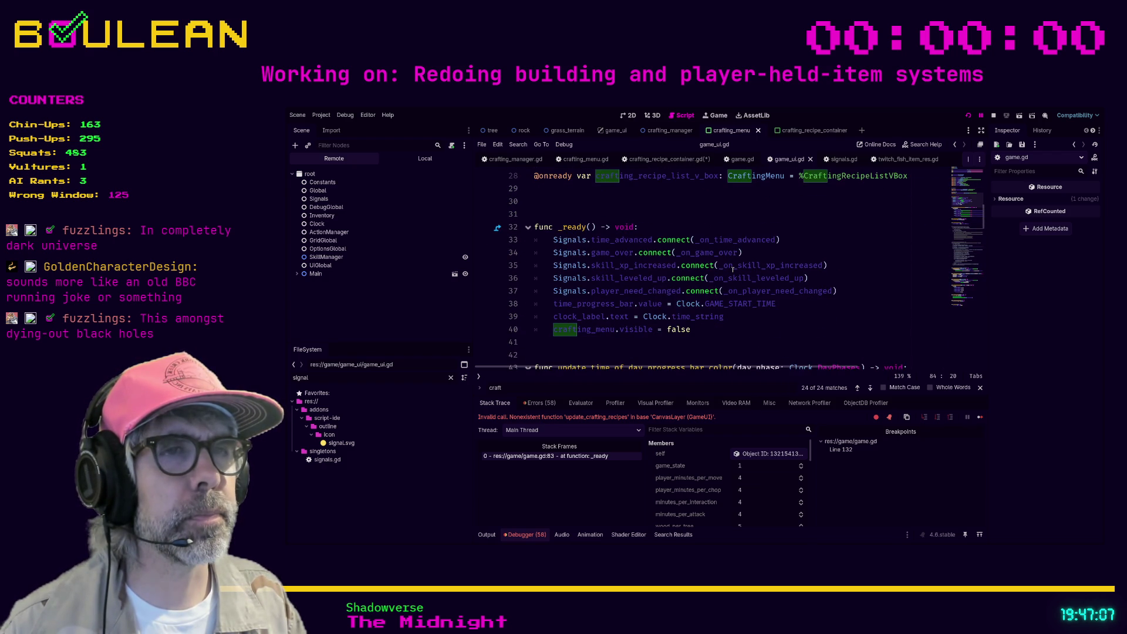
left_click(723, 326)
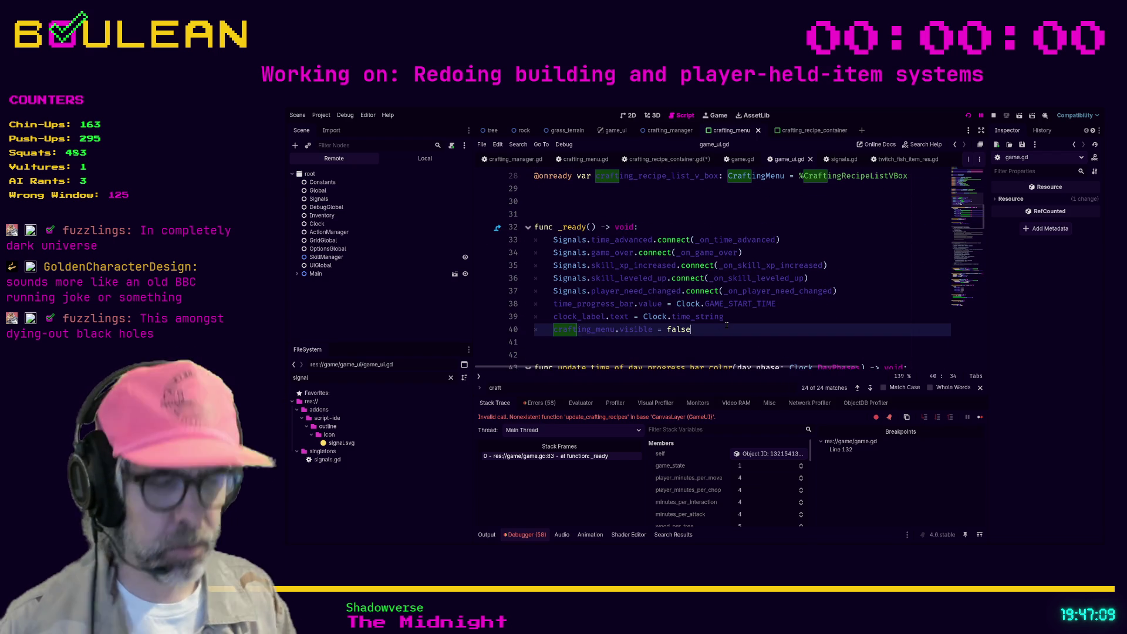
key("Return")
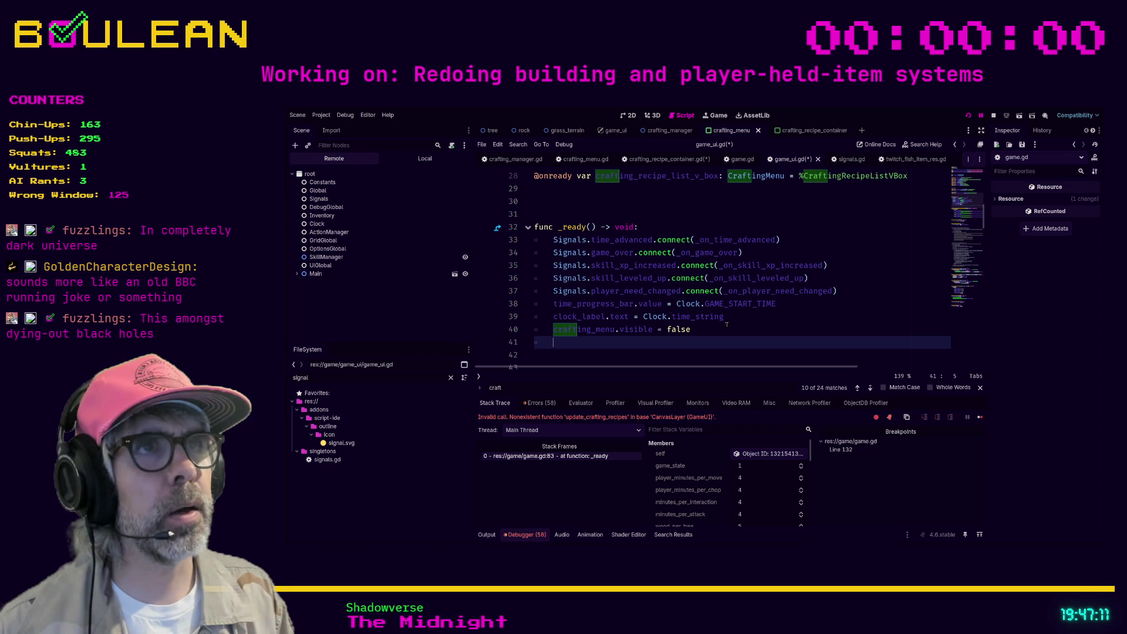
type("craftin")
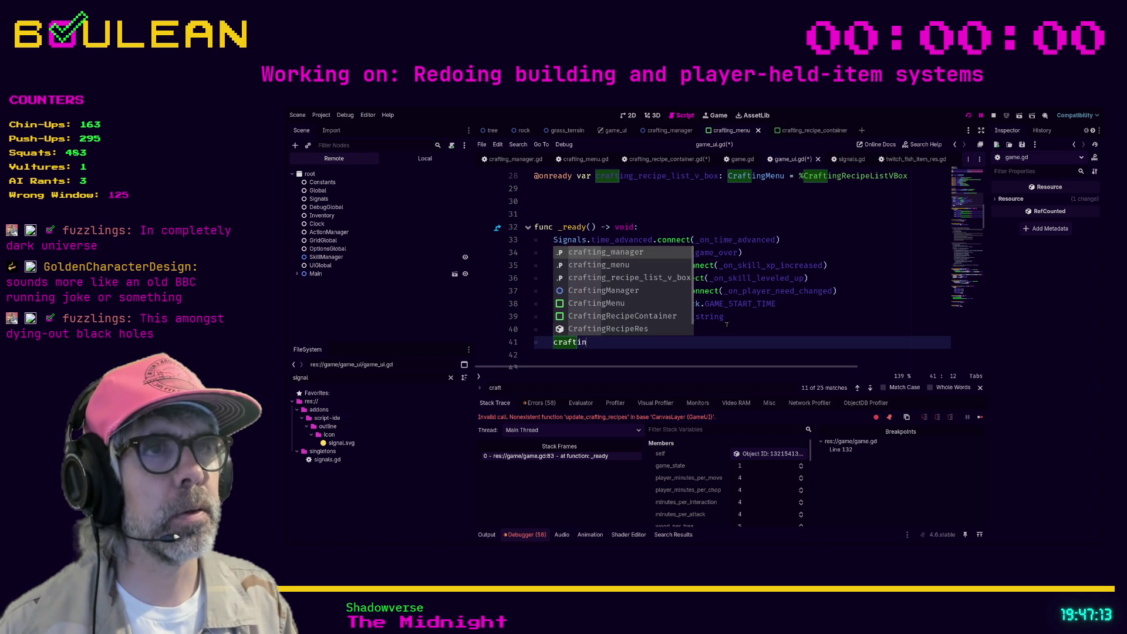
type("g_m")
key("Return")
type(".updatre")
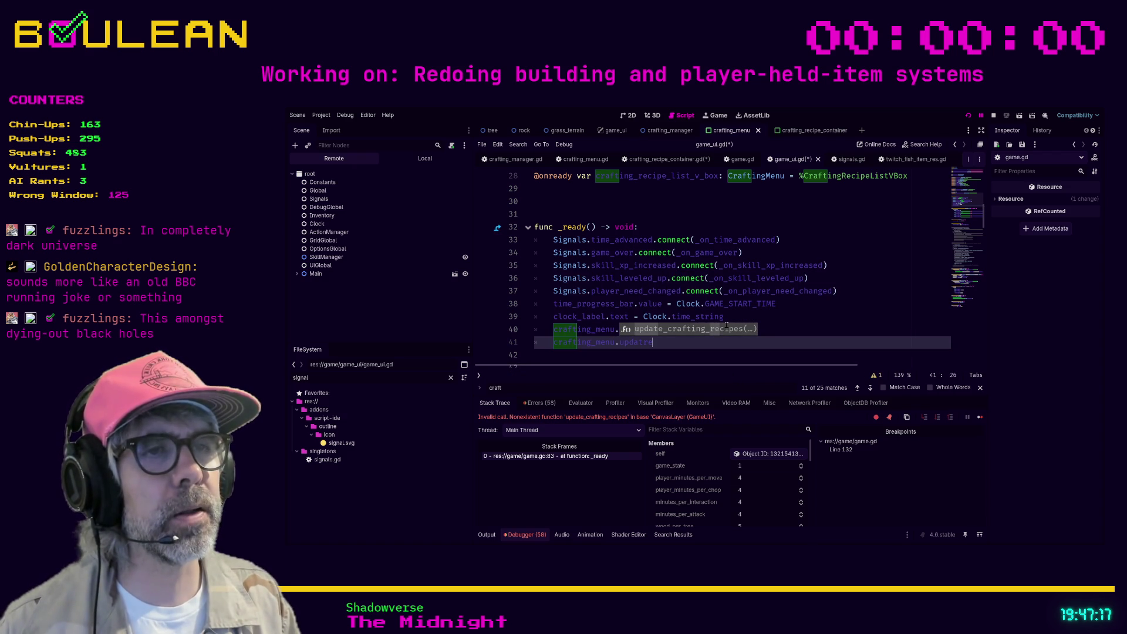
key("shift+Home")
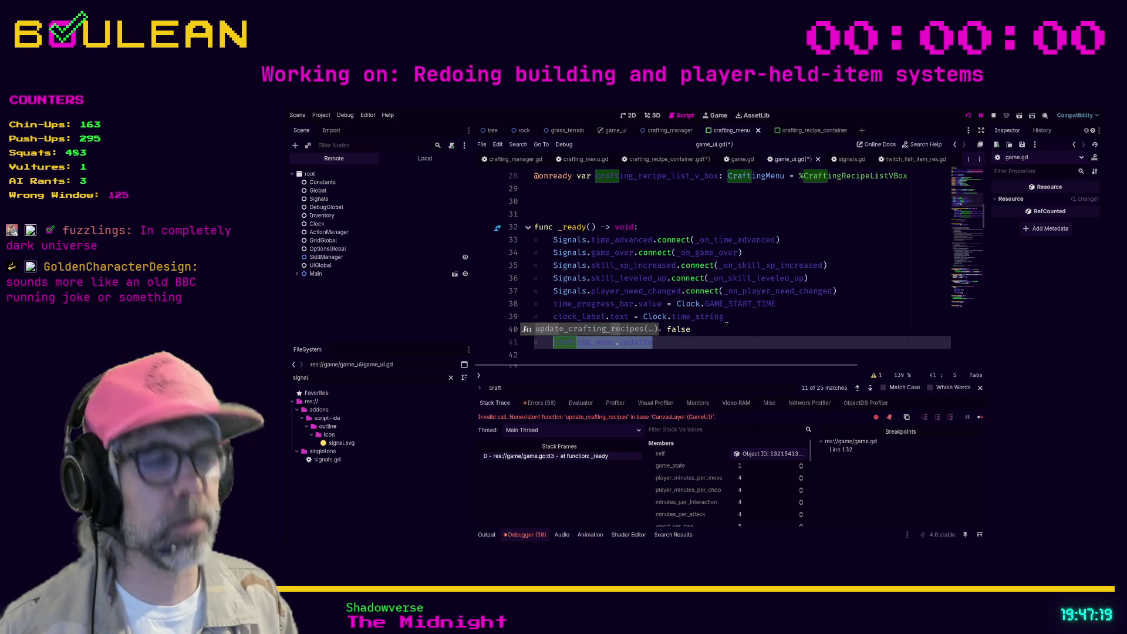
key("ctrl+k")
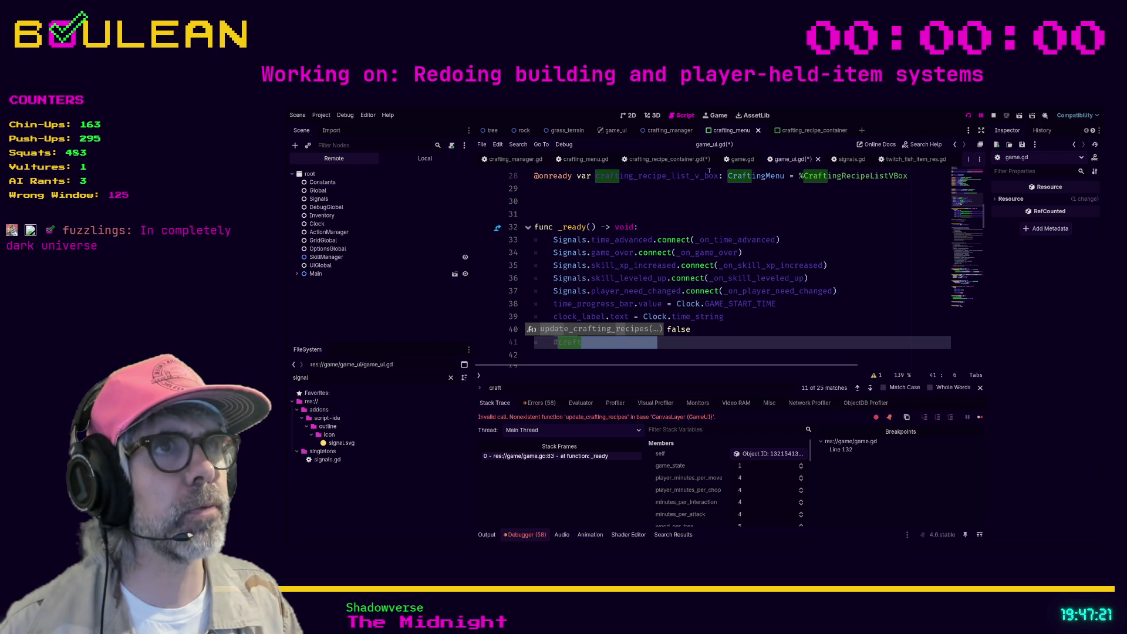
left_click(667, 159)
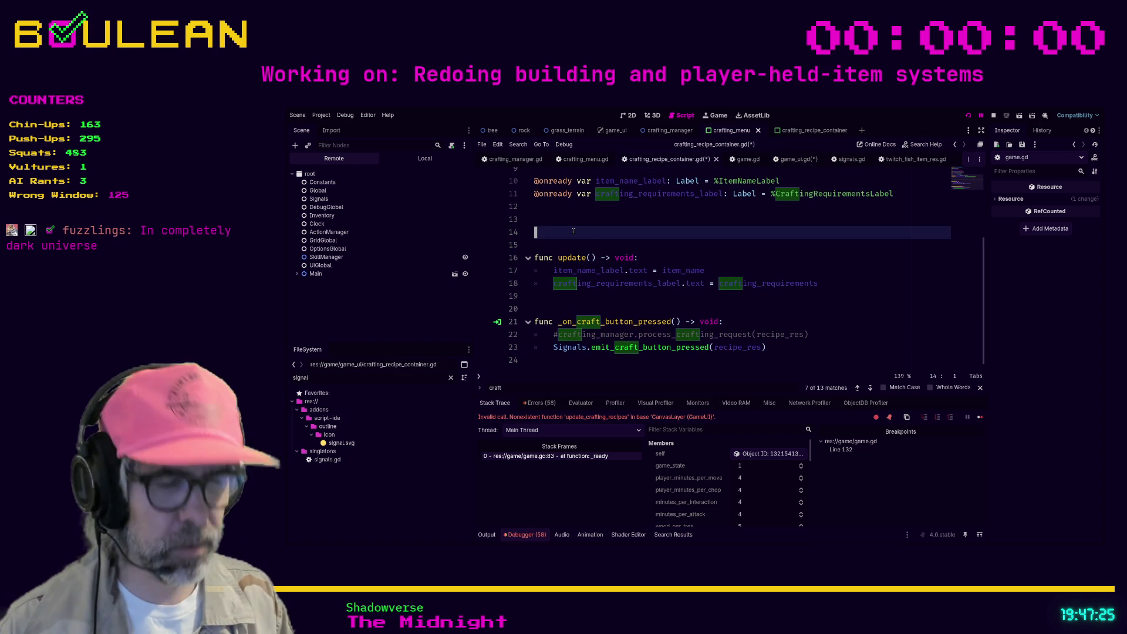
Step: Insert an empty func _ready() -> void: stub above update() in crafting_recipe_container.gd
key("Return")
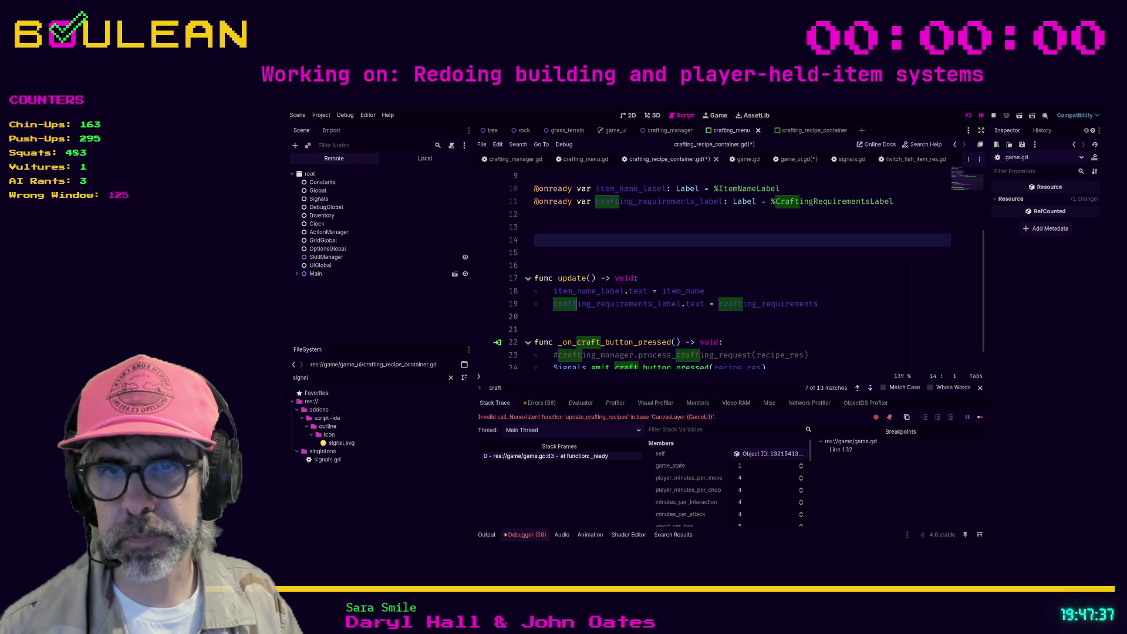
scroll(739, 270, "up", 1)
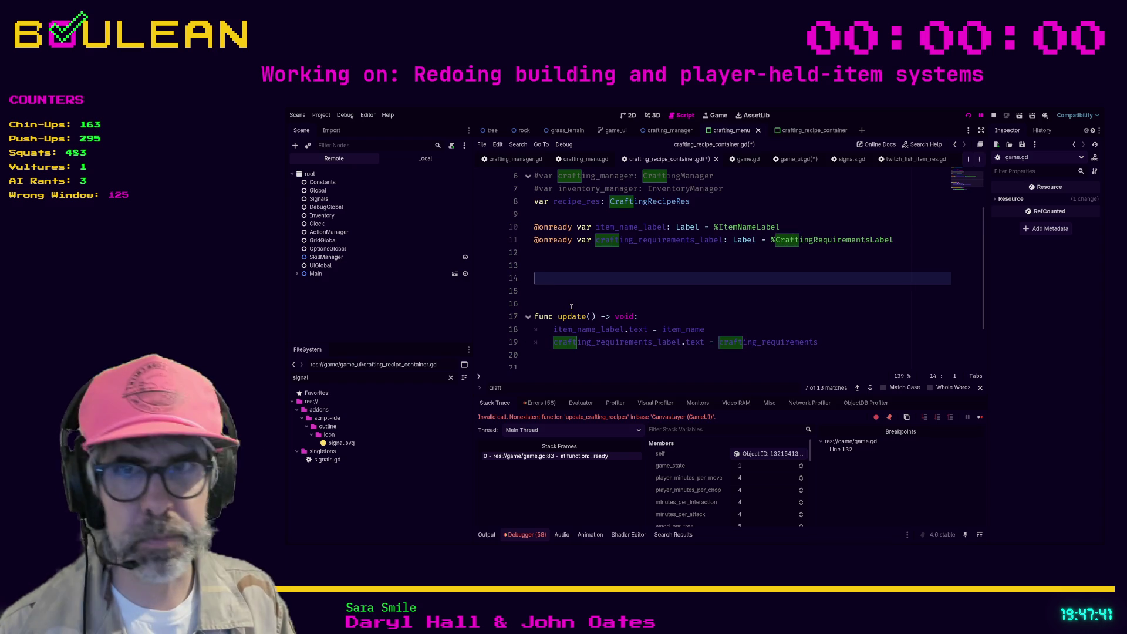
type("func _ready")
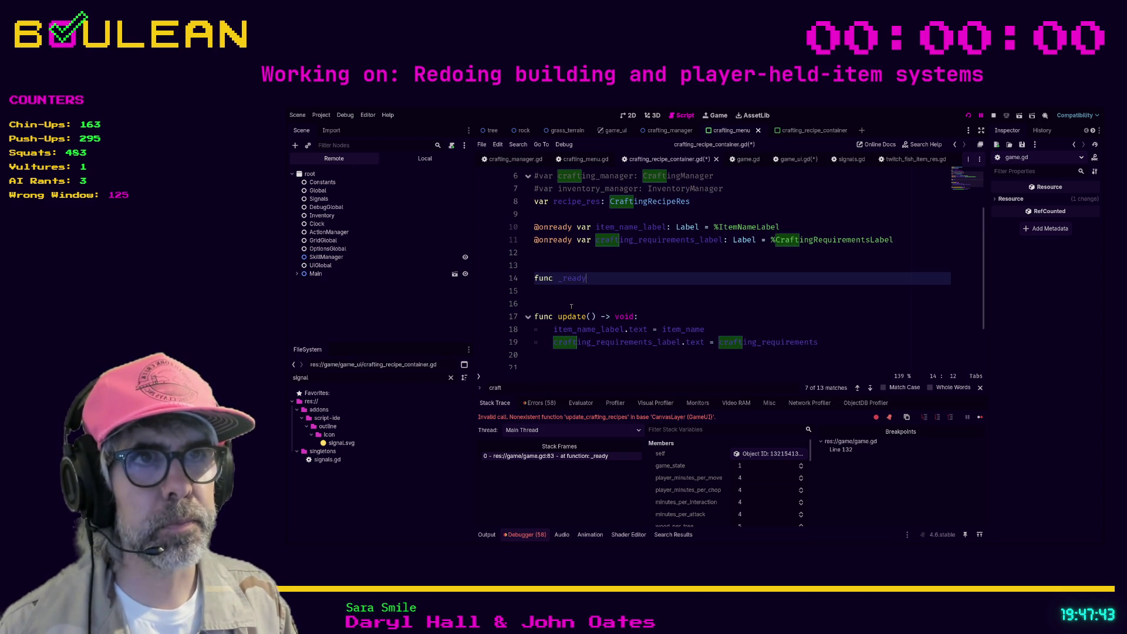
type("() -> ")
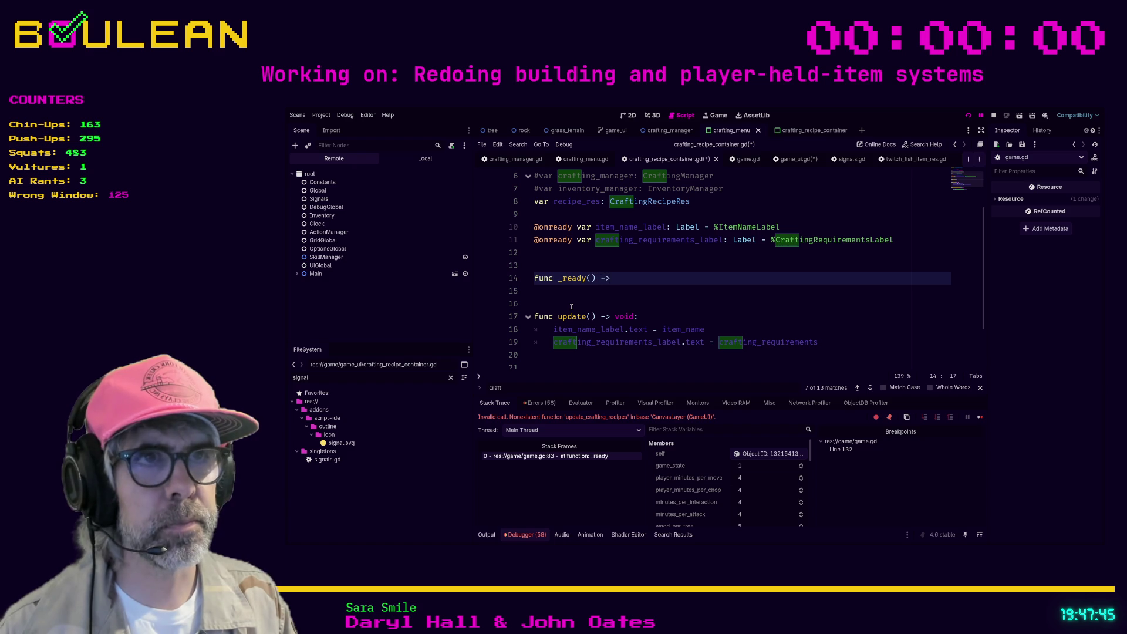
type("void:")
key("Return")
type("upd")
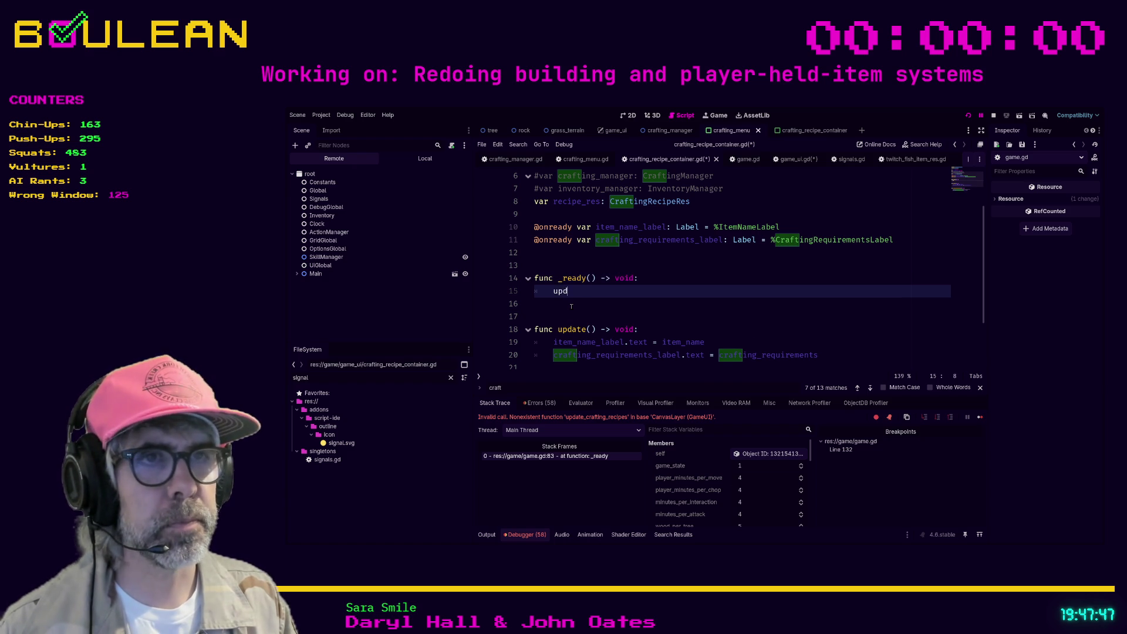
type("ate_")
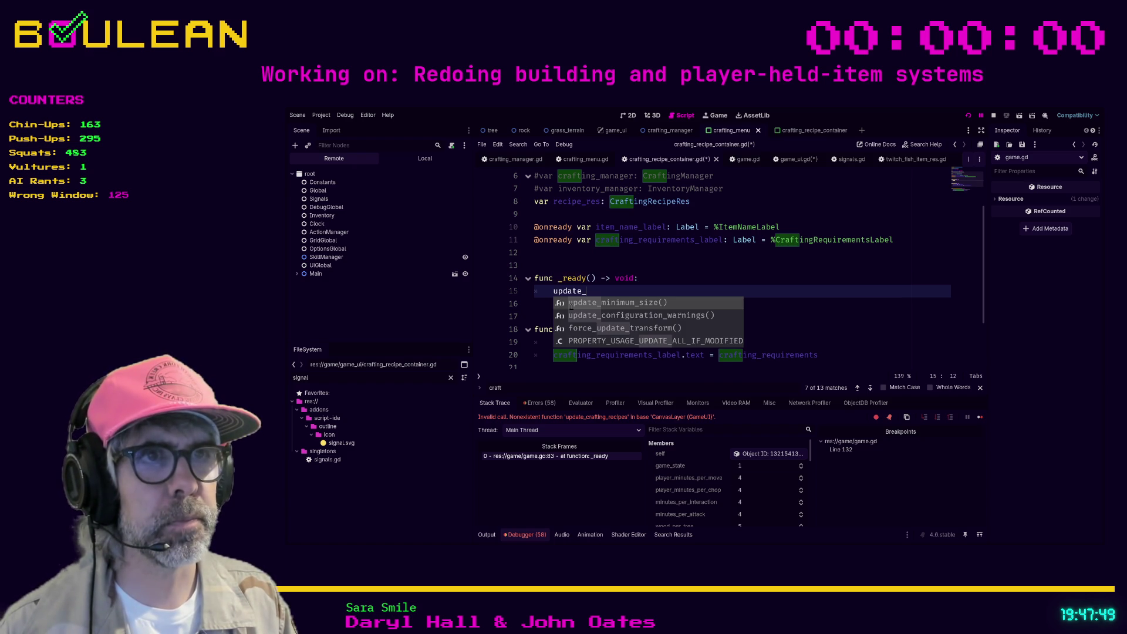
key("BackSpace")
key("BackSpace")
key("BackSpace")
key("BackSpace")
key("BackSpace")
key("BackSpace")
scroll(629, 311, "down", 2)
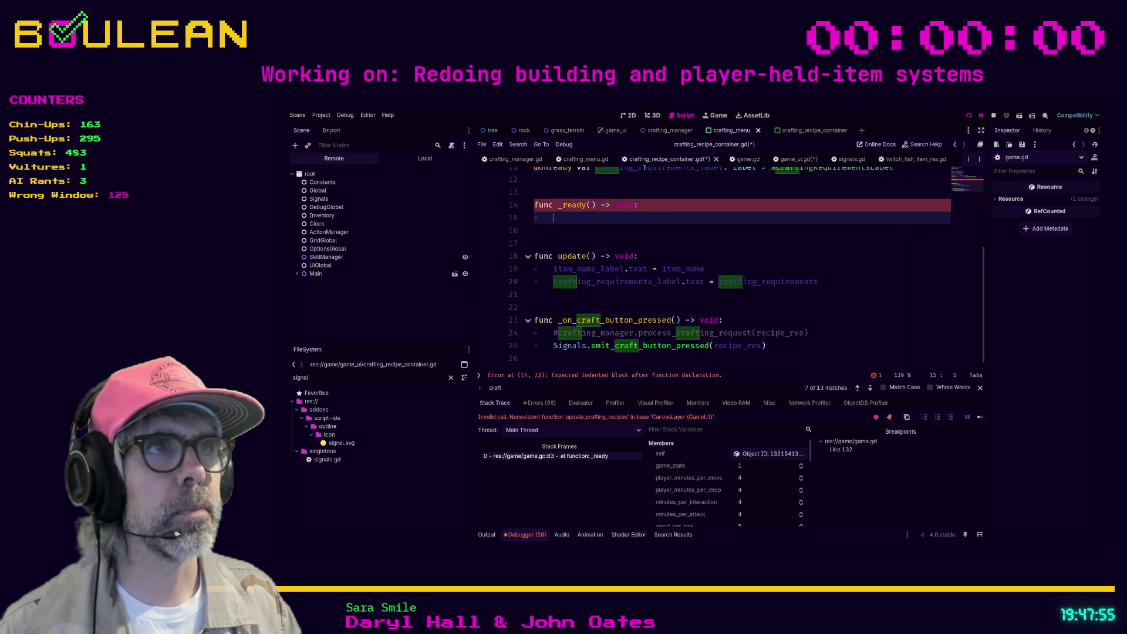
scroll(667, 228, "up", 1)
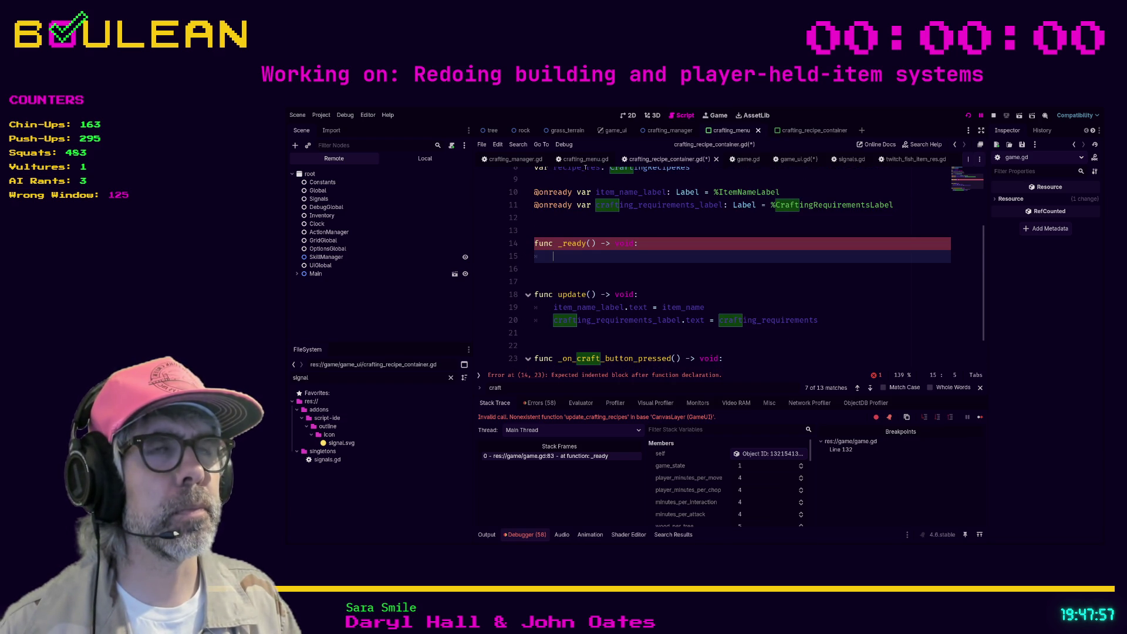
left_click(577, 160)
scroll(597, 275, "down", 2)
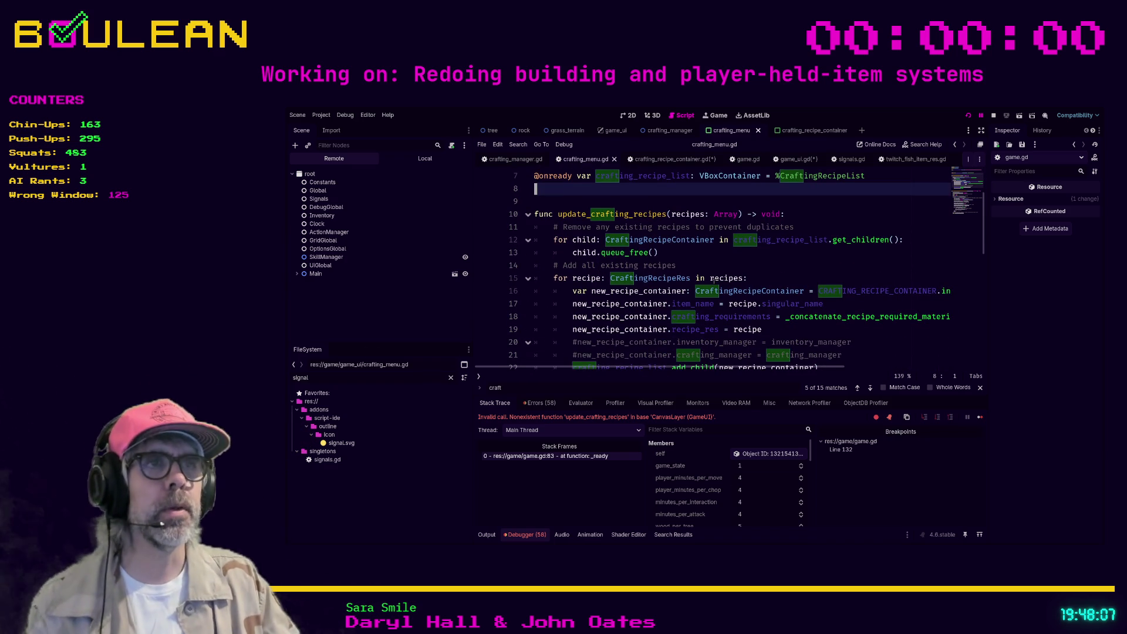
Step: Add func _ready() calling update_crafting_recipes() after the variable declarations in crafting_menu.gd
scroll(705, 277, "down", 2)
scroll(685, 275, "up", 1)
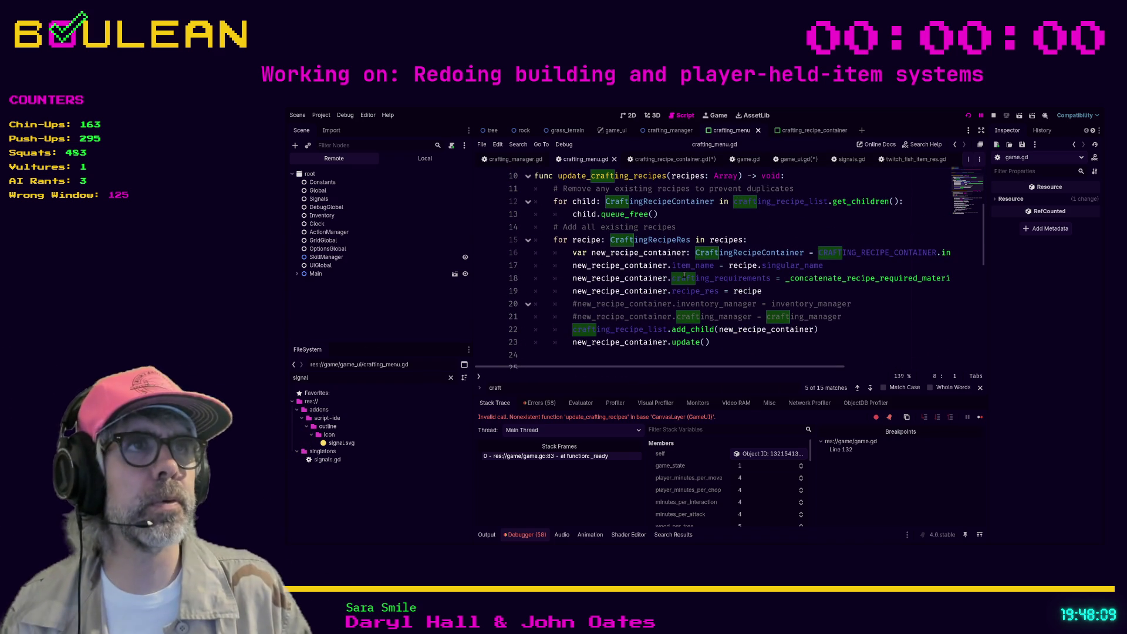
scroll(704, 270, "up", 1)
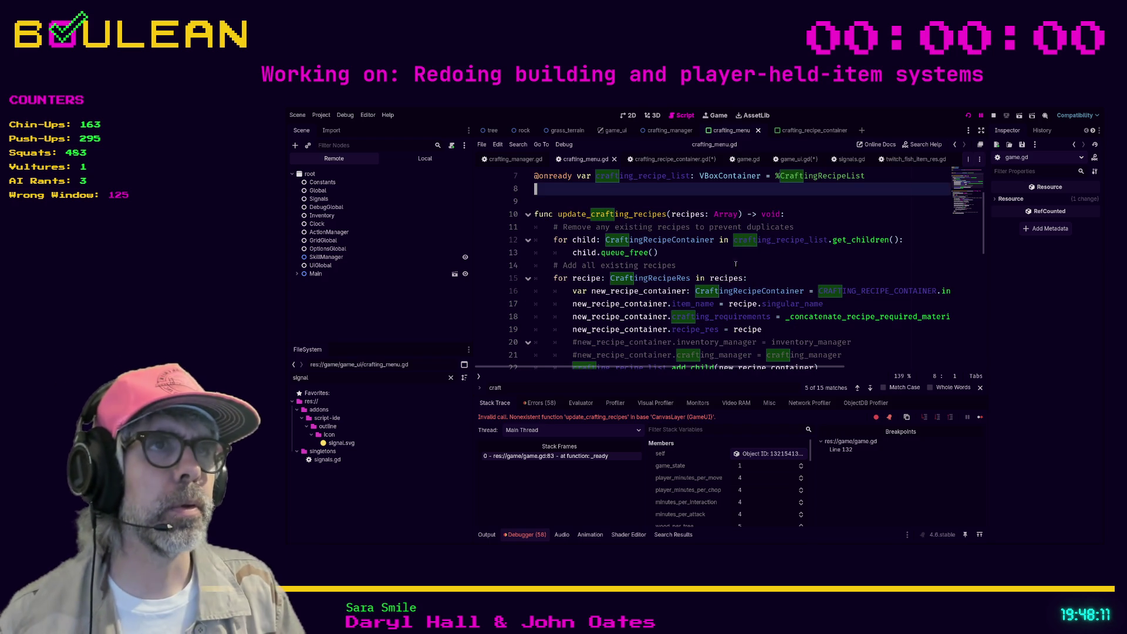
scroll(712, 252, "up", 2)
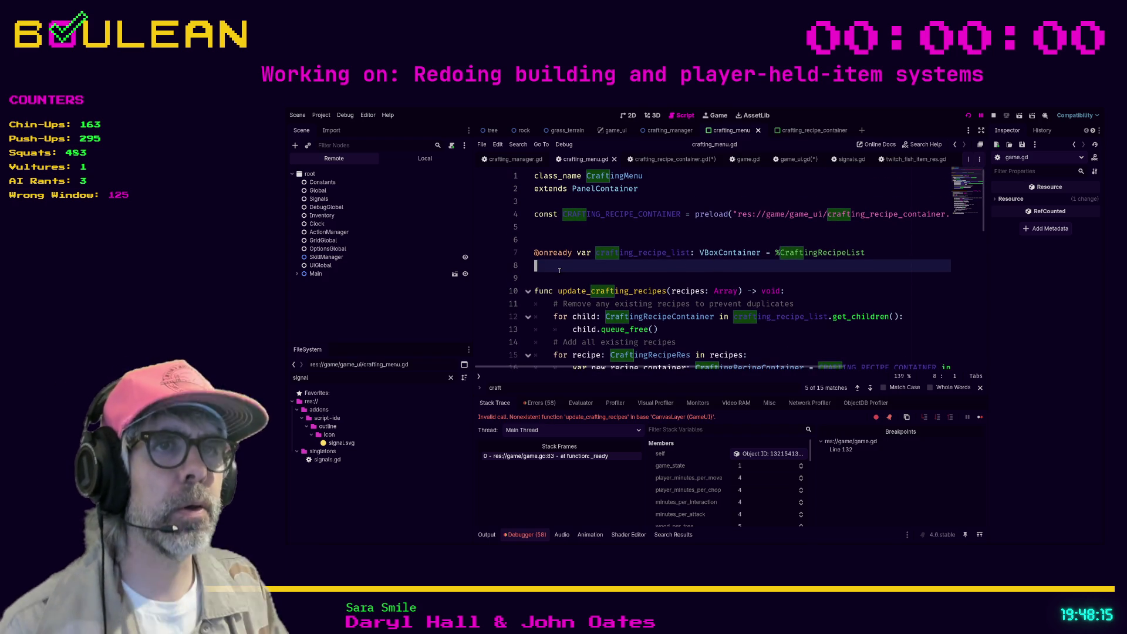
key("Return")
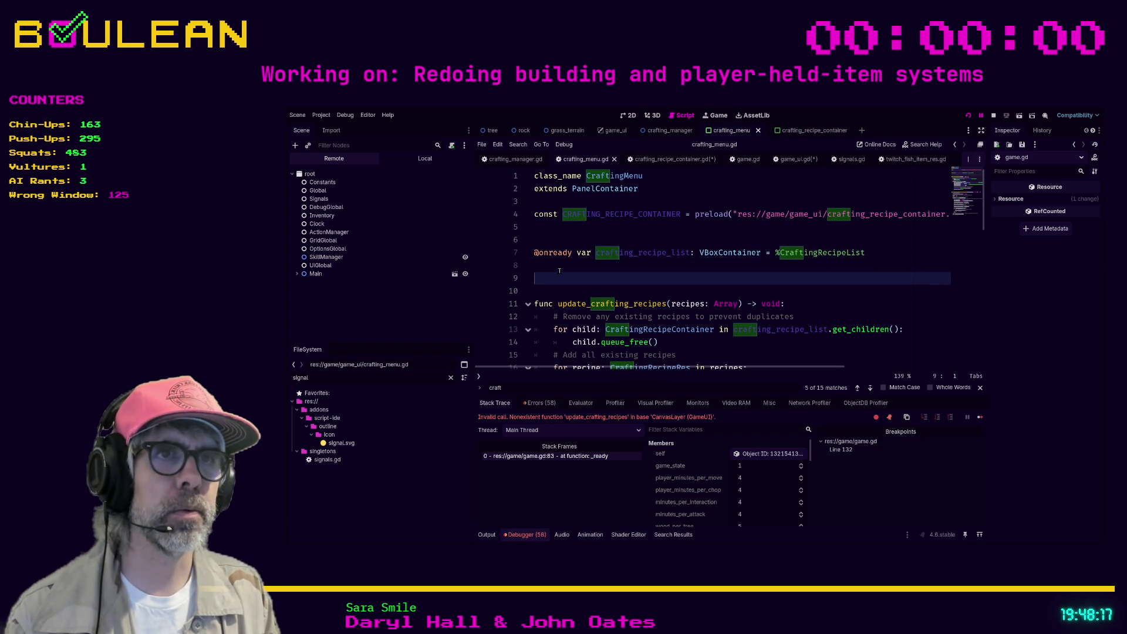
key("Return")
type("func _ready")
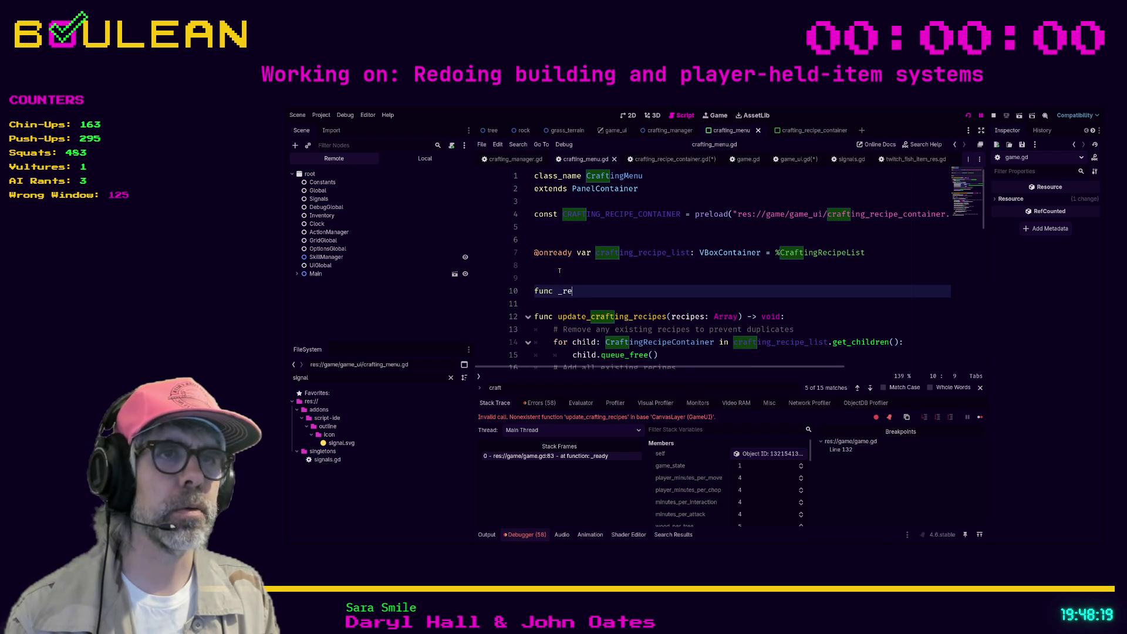
key("Return")
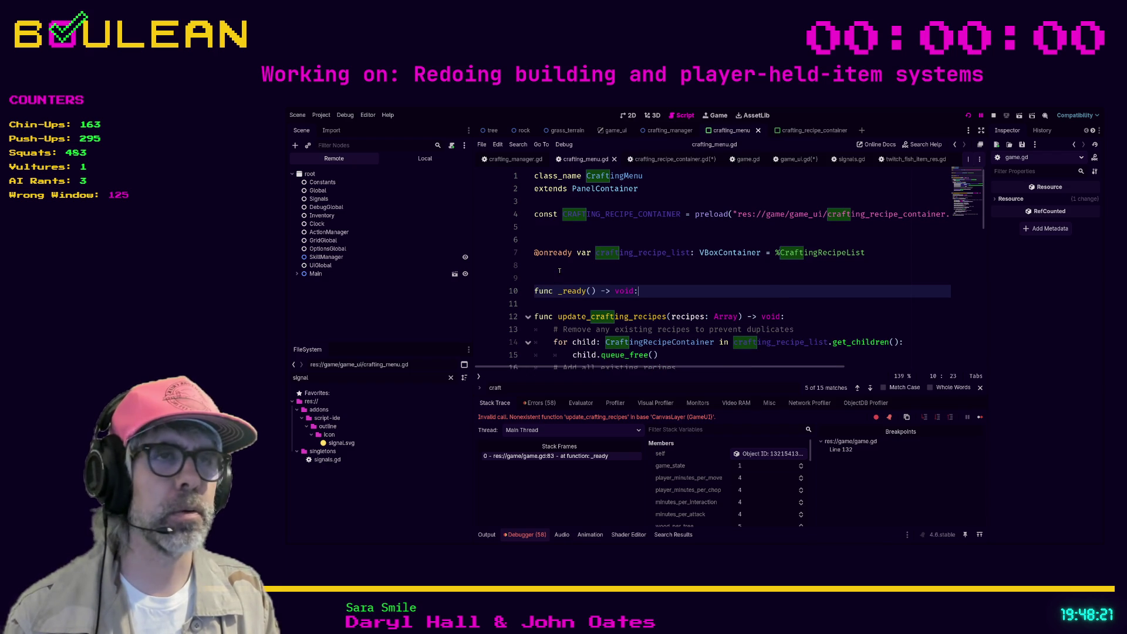
key("Return")
type("update_craf")
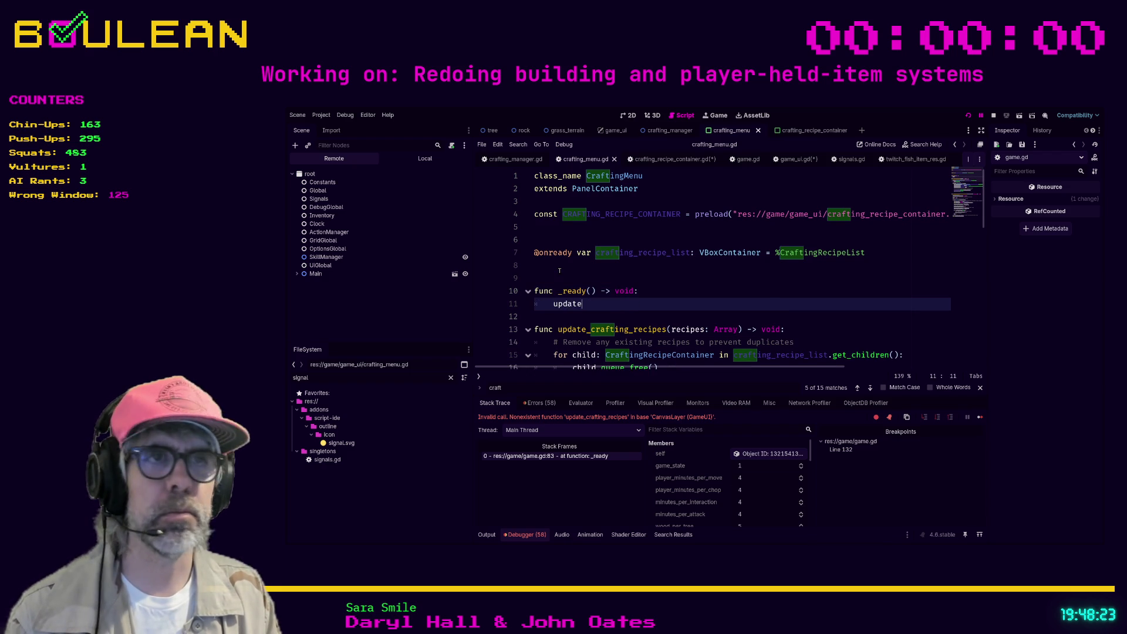
key("Return")
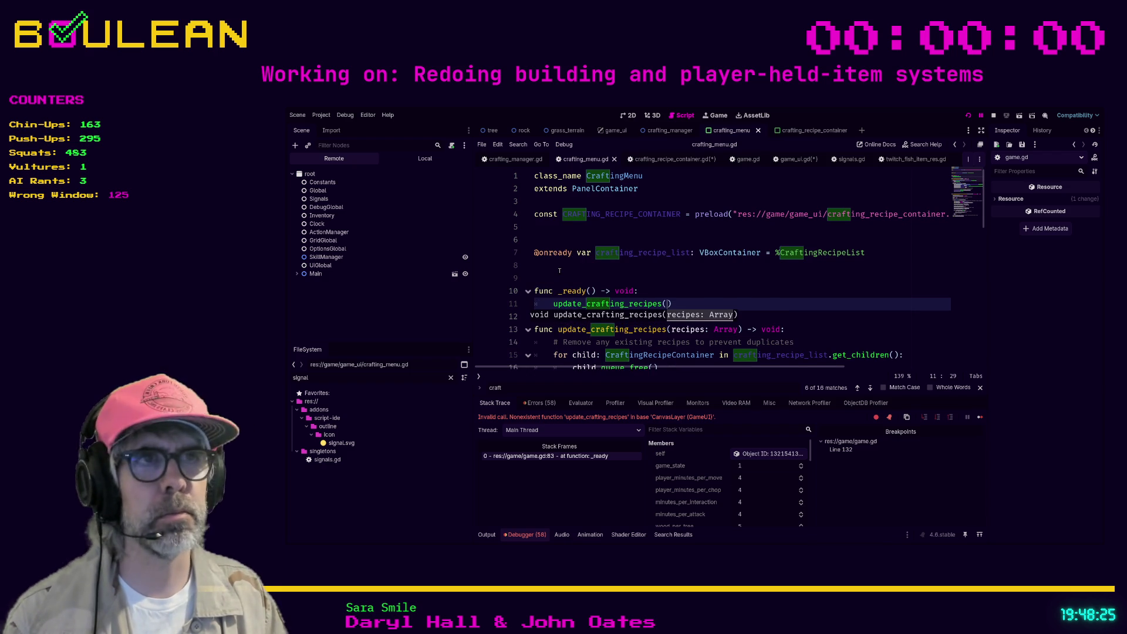
Step: Add a blank line between _ready() and the next function, then switch to game.gd
left_click(707, 292)
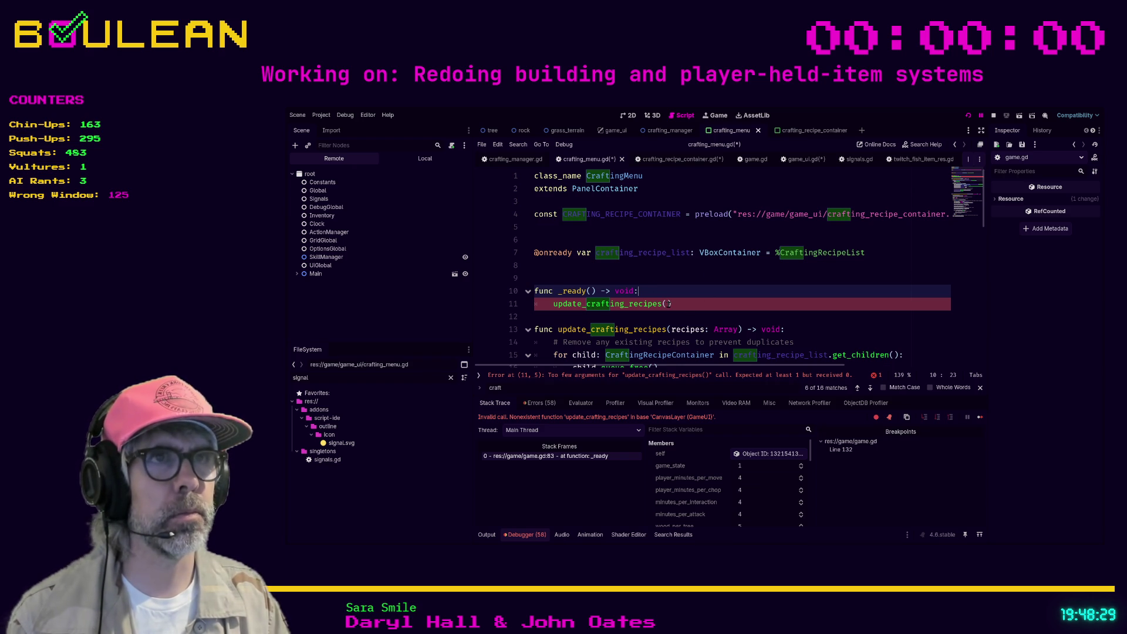
left_click(669, 303)
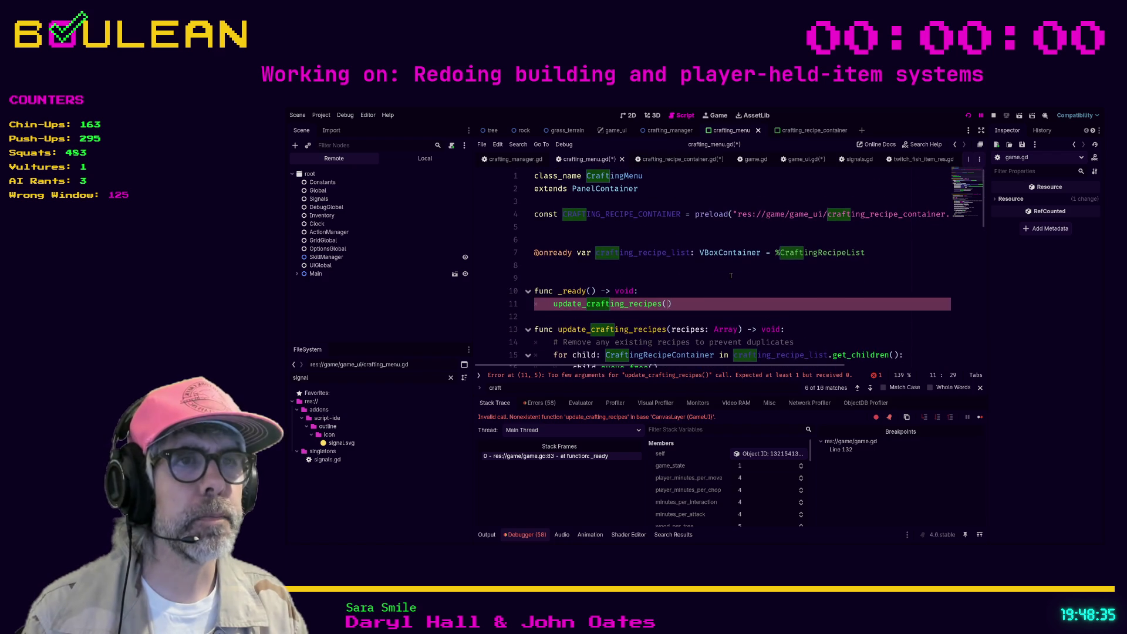
scroll(731, 275, "down", 1)
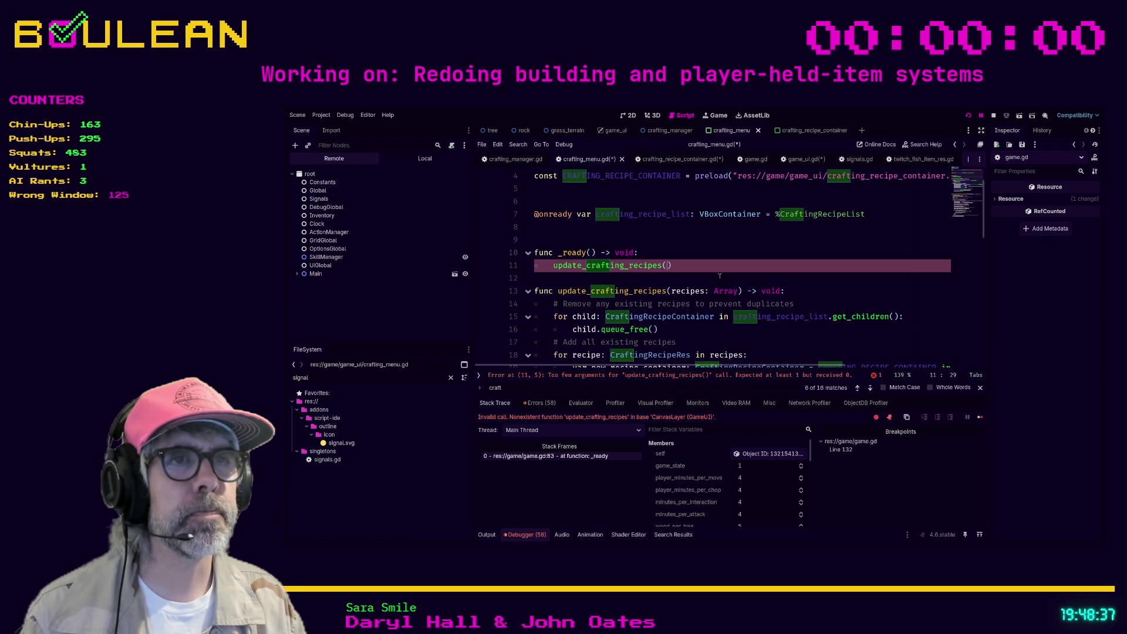
left_click(673, 282)
key("Return")
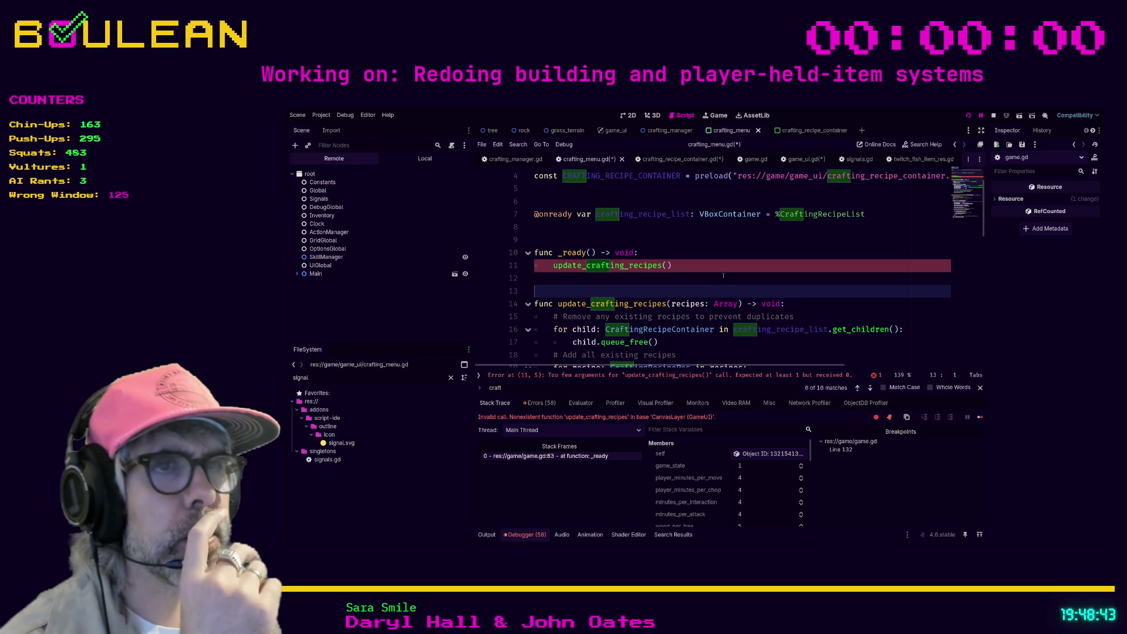
scroll(722, 276, "up", 1)
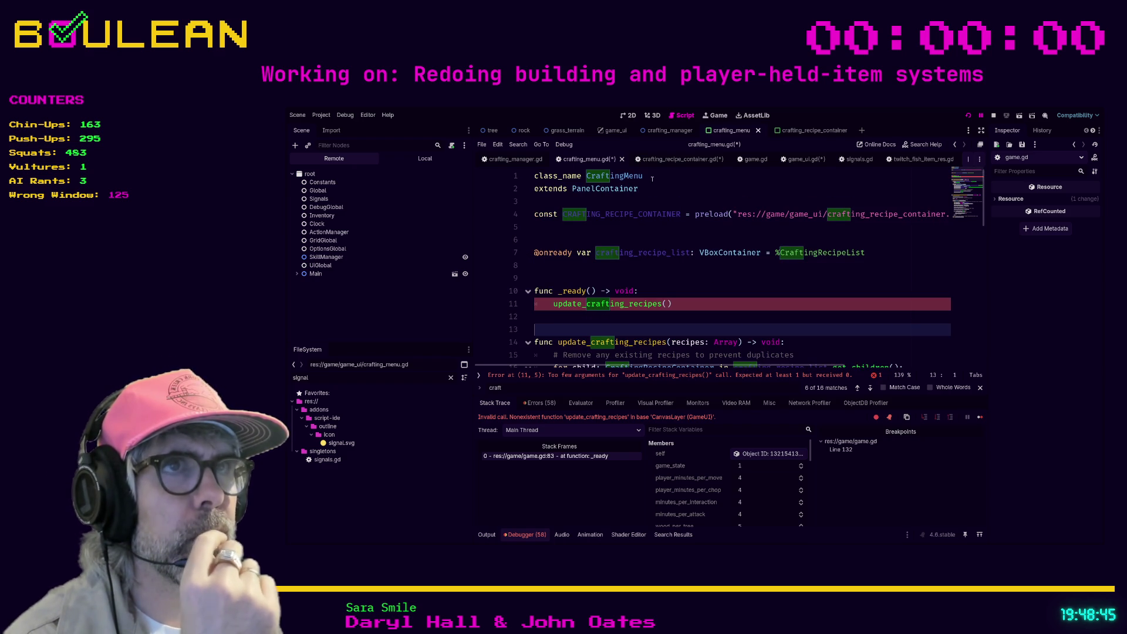
left_click(754, 161)
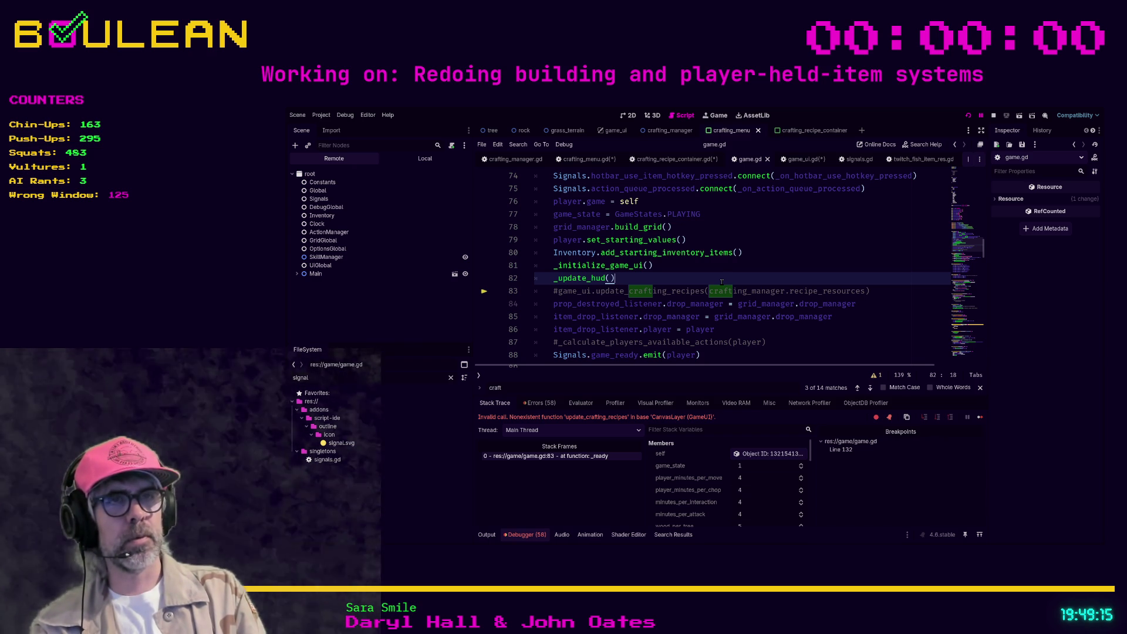
Step: Remove the stray game_up line and uncomment game_ui.update_crafting_recipes(crafting_manager.recipe_resources) in game.gd
key("Return")
type("game_up")
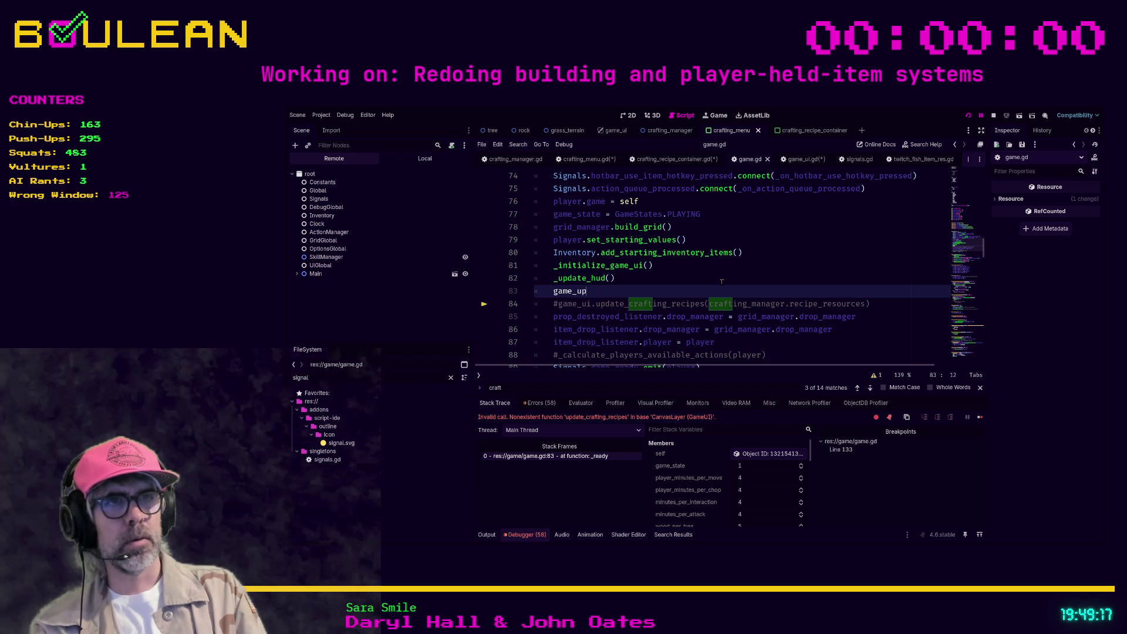
key("shift+Home")
key("shift+Home")
key("BackSpace")
key("Down")
key("ctrl+k")
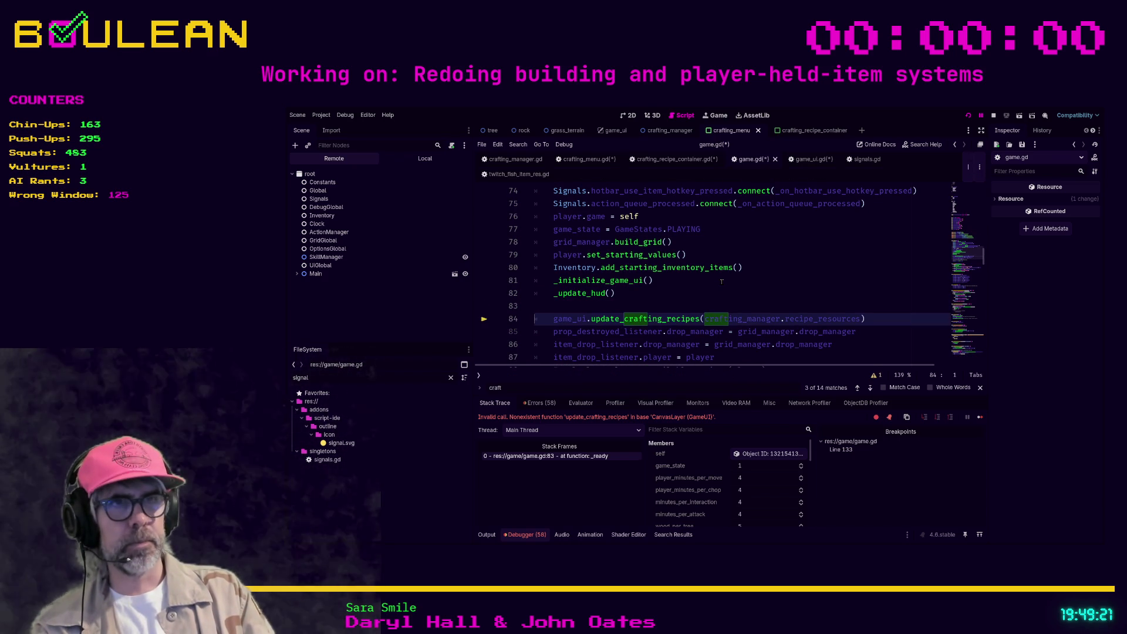
key("Up")
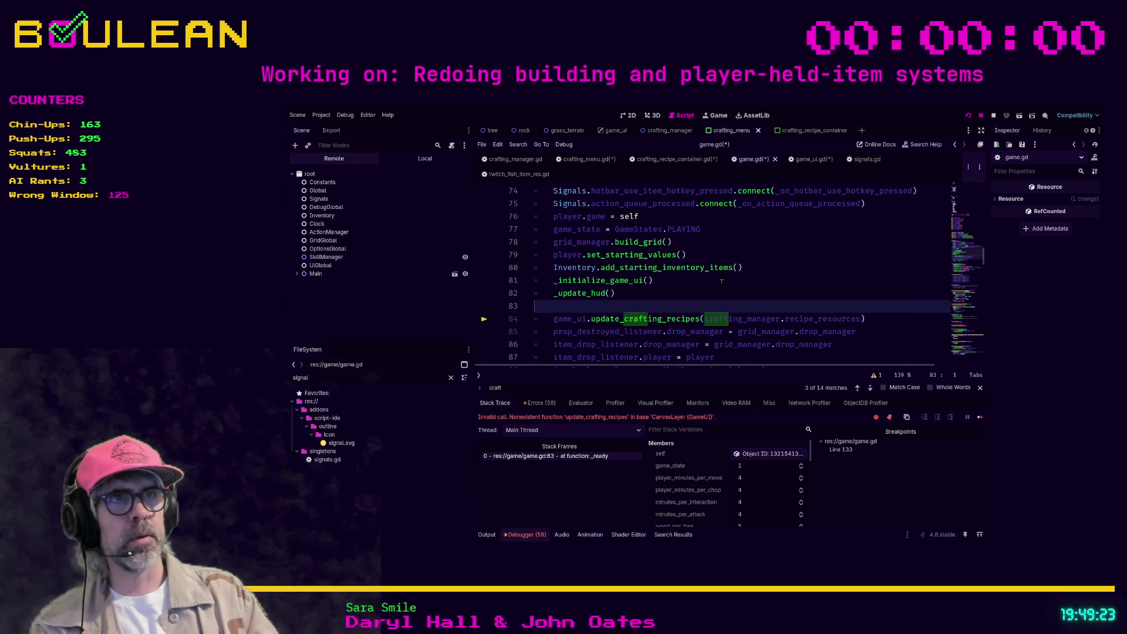
Step: Write the header func update_crafting_recipes(recipes: Array[CraftingRecipeRes]) in game_ui.gd from the pasted call
left_click(802, 160)
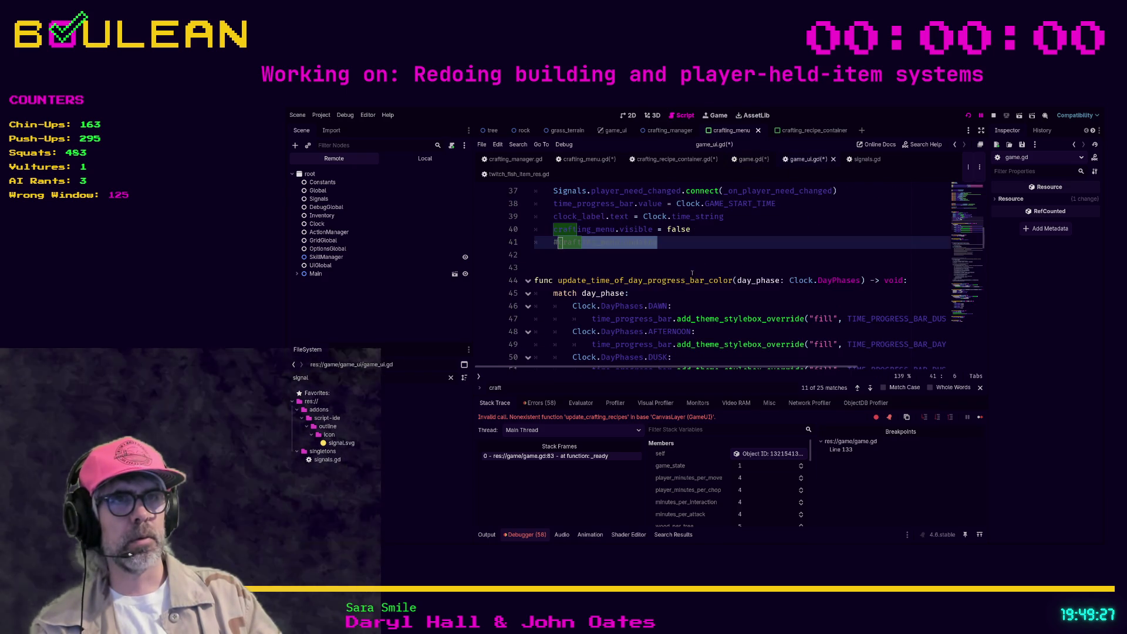
left_click(693, 272)
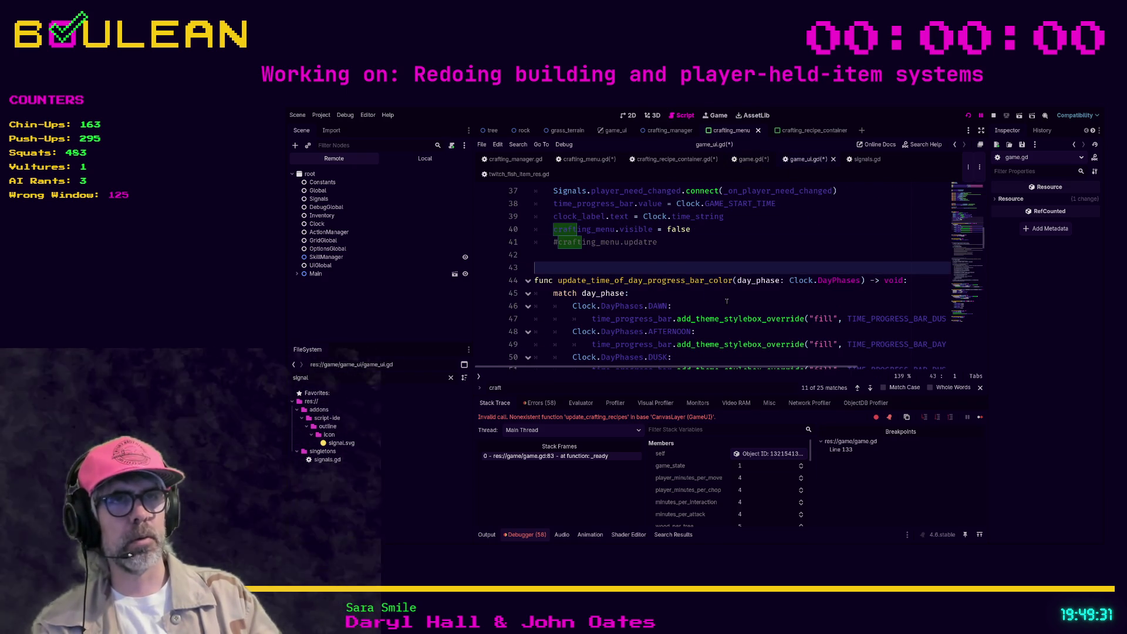
key("Return")
key("Return")
key("Return")
key("Up")
key("Up")
type("func")
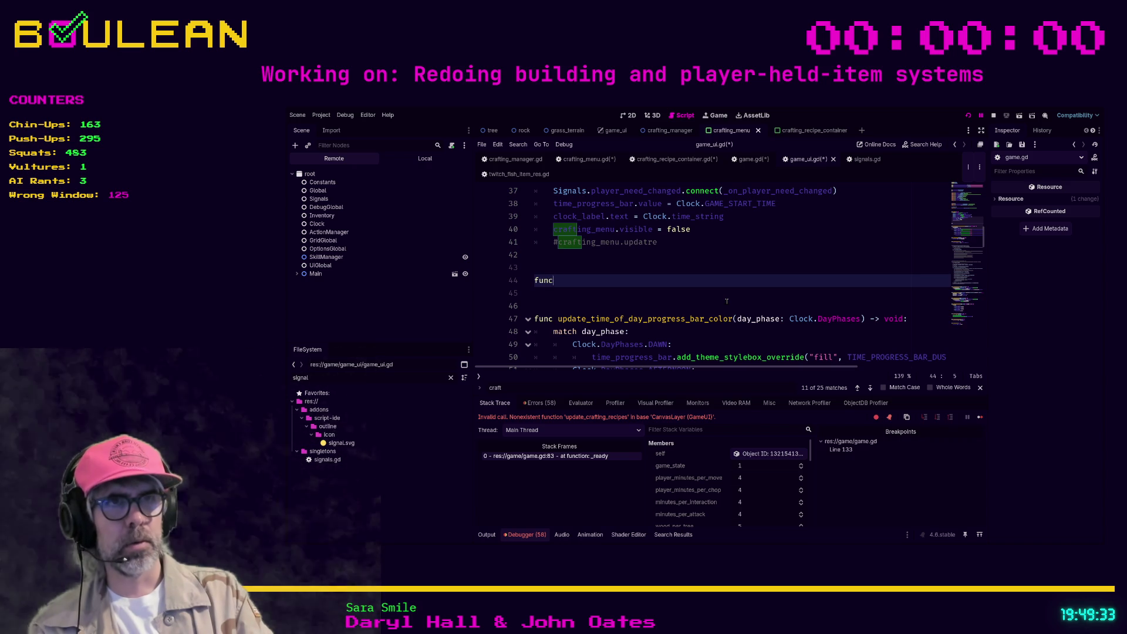
type("game_ui.update_crafting_recipes(crafting_manager.recipe_resources)")
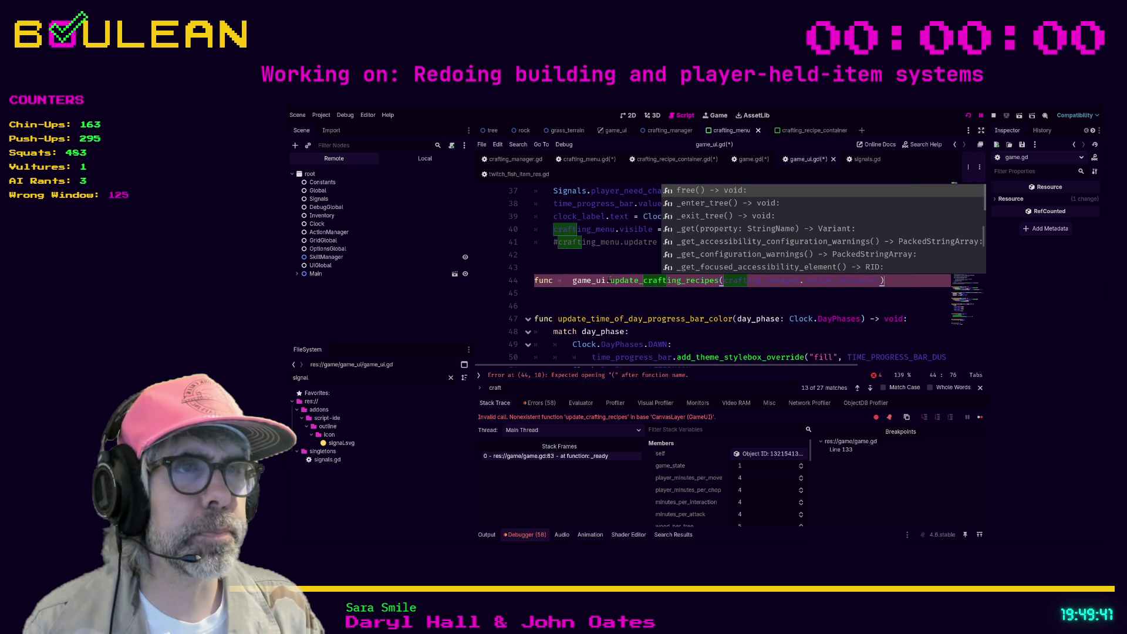
left_click_drag(610, 280, 574, 281)
key("BackSpace")
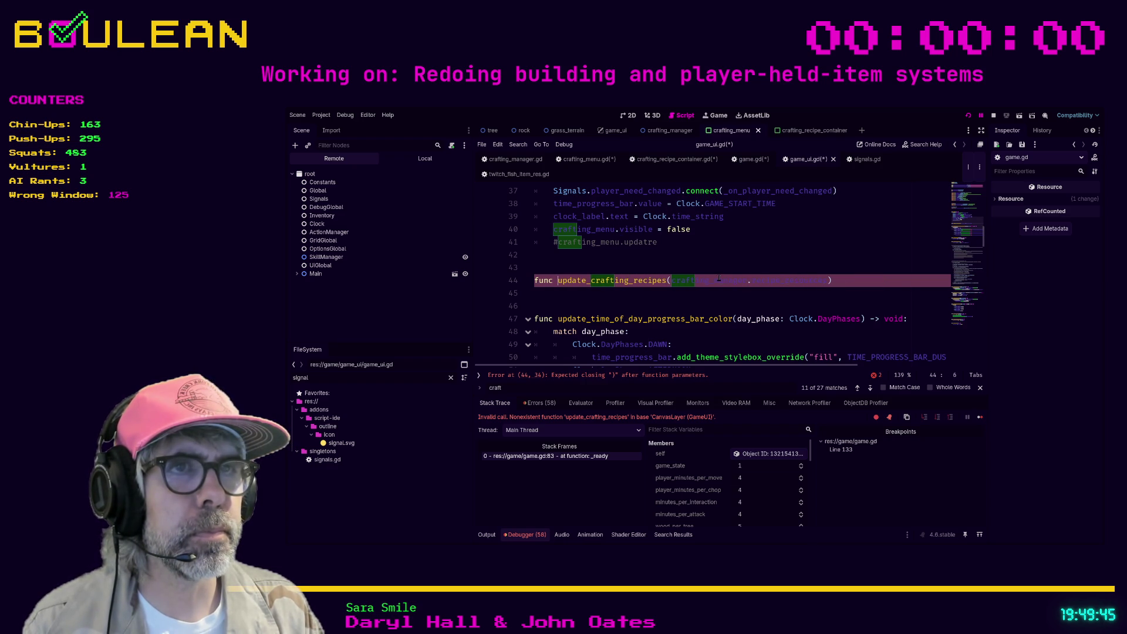
double_click(775, 280)
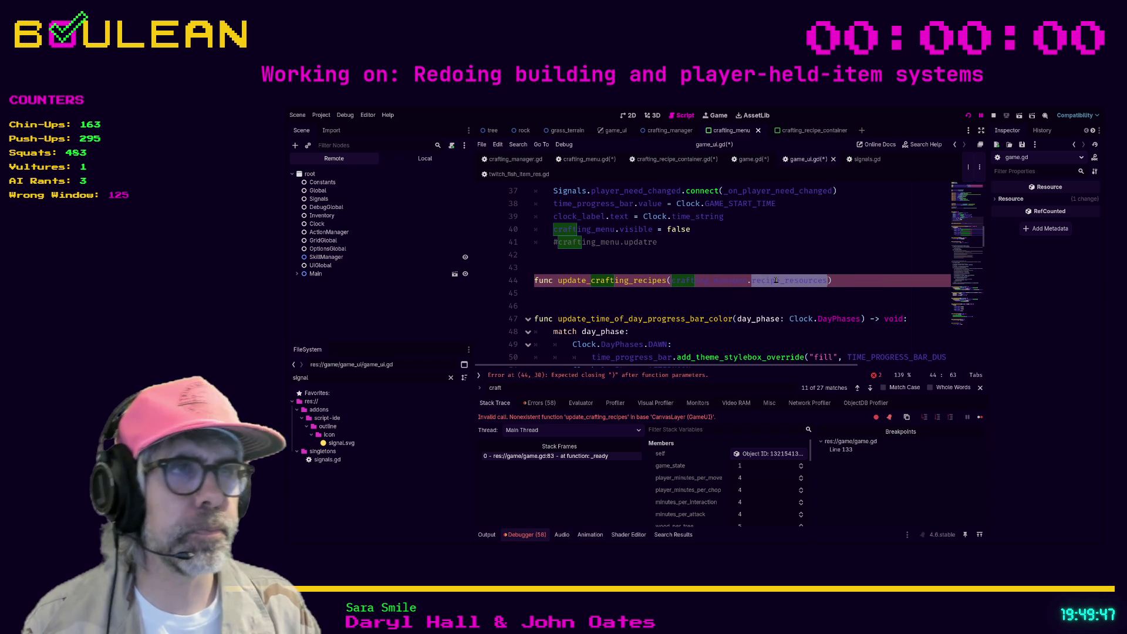
key("BackSpace")
key("BackSpace")
key("BackSpace")
key("BackSpace")
key("BackSpace")
key("BackSpace")
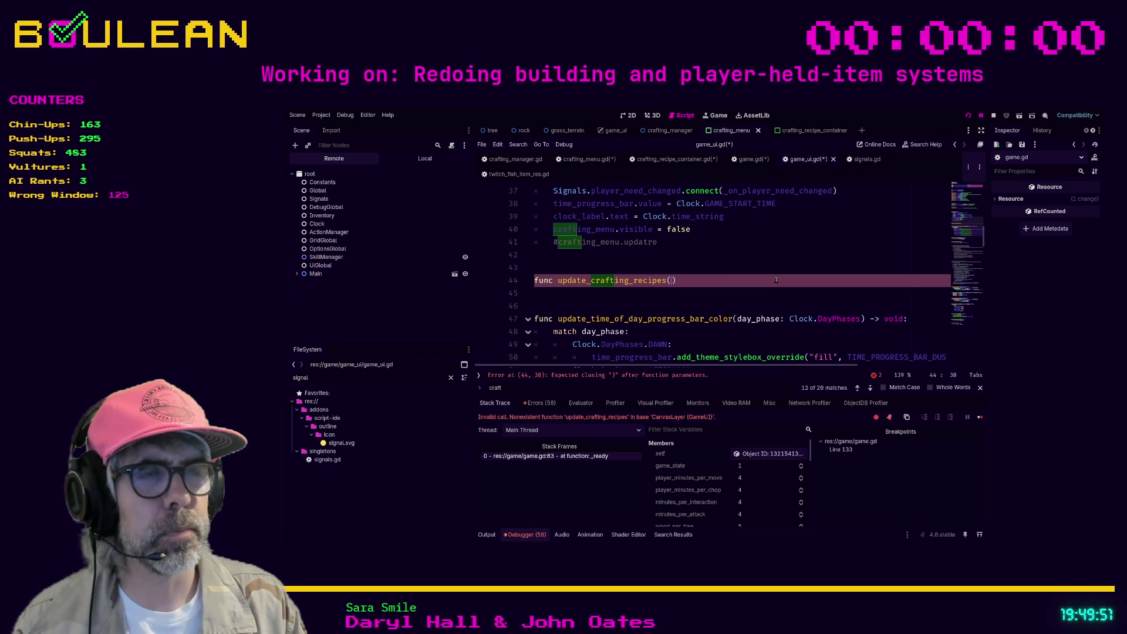
type("recipes_array")
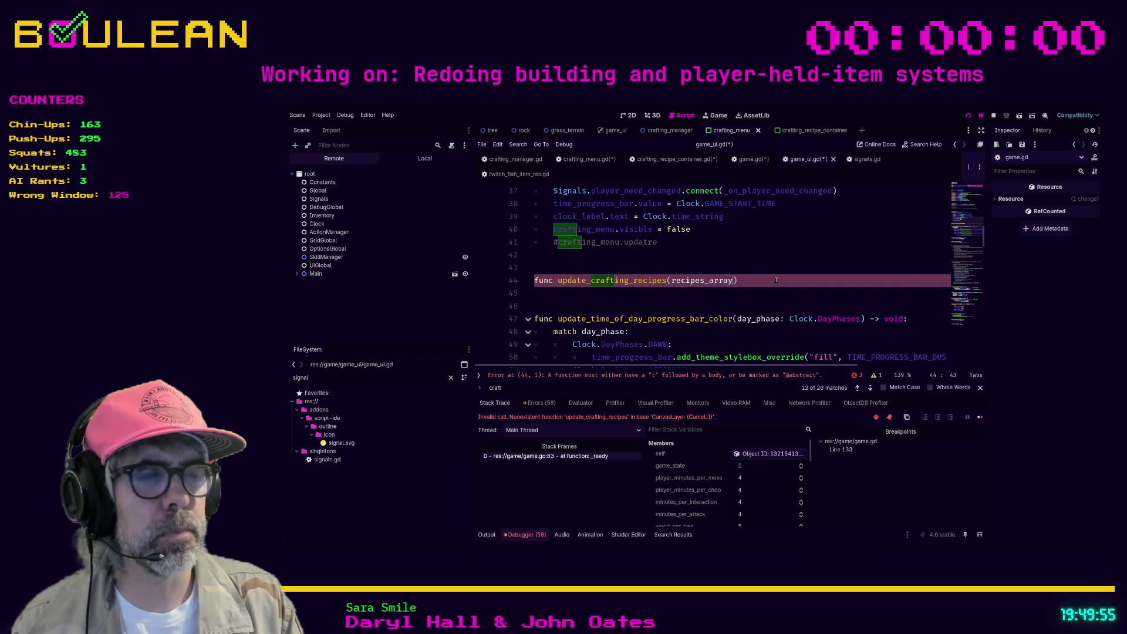
key("BackSpace")
key("BackSpace")
key("BackSpace")
type("Array")
type("[Recipe")
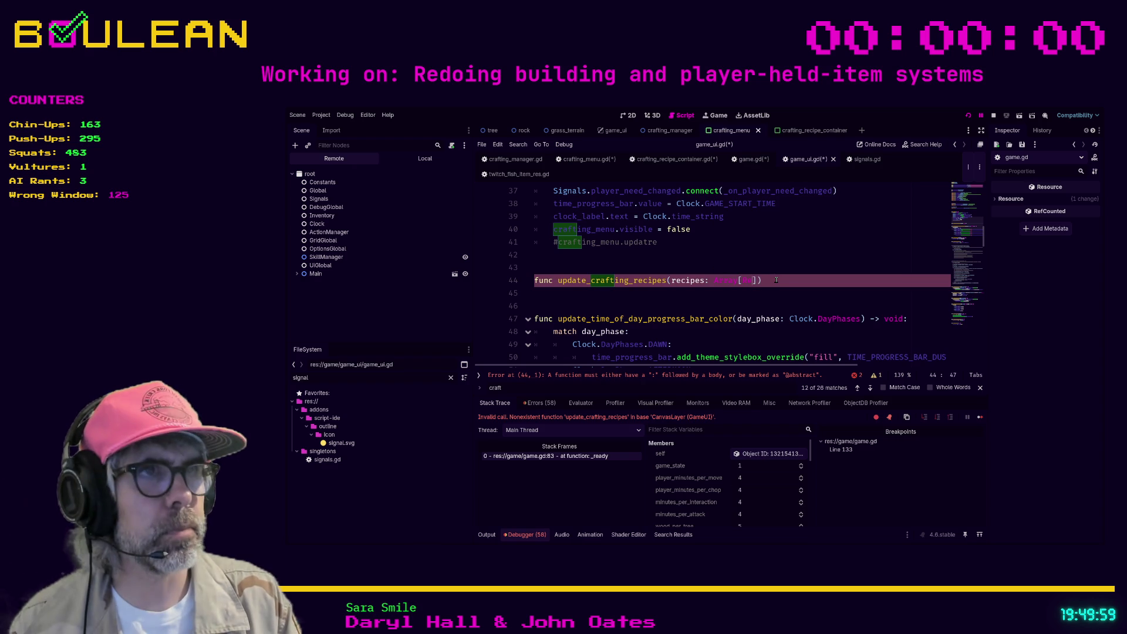
type("R")
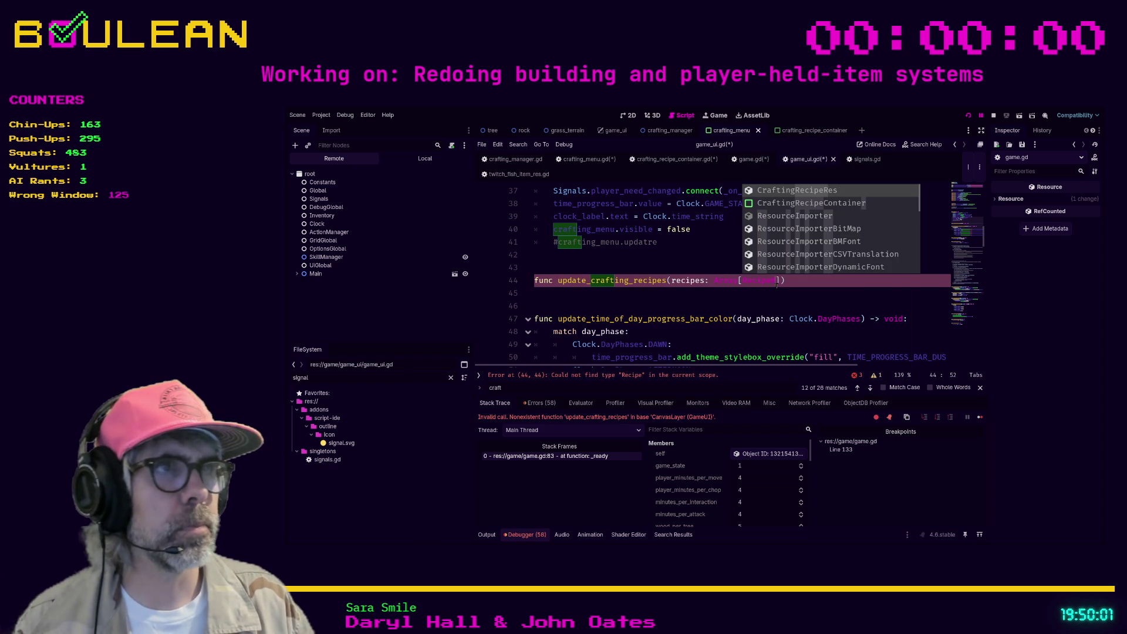
key("Return")
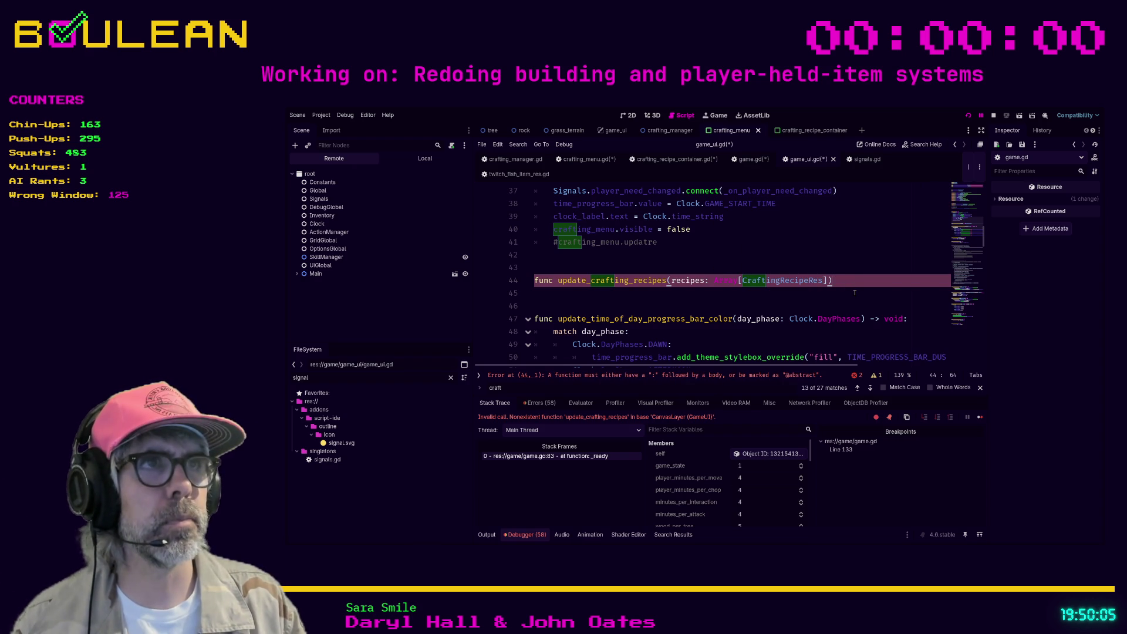
Step: Add the -> void return type and start an indented body line
key("Return")
key("Tab")
type("ting")
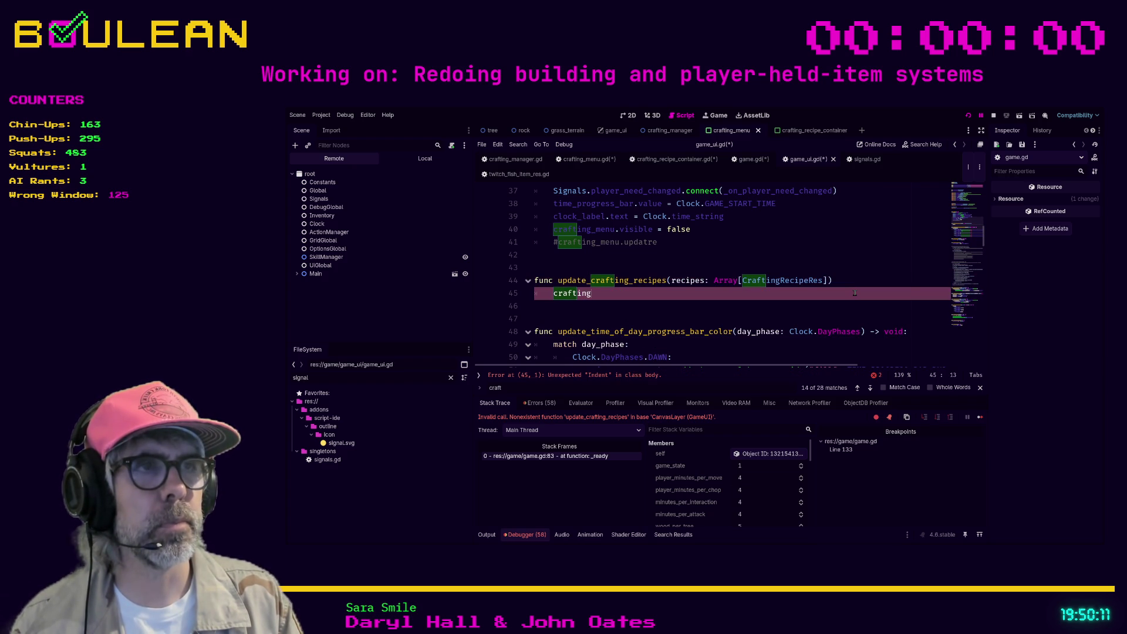
left_click(849, 281)
type("-> void:")
key("Down")
key("BackSpace")
key("BackSpace")
Step: Make the body call crafting_menu.update_crafting_recipes(recipes), then jump to crafting_menu.gd's definition
type("craftin")
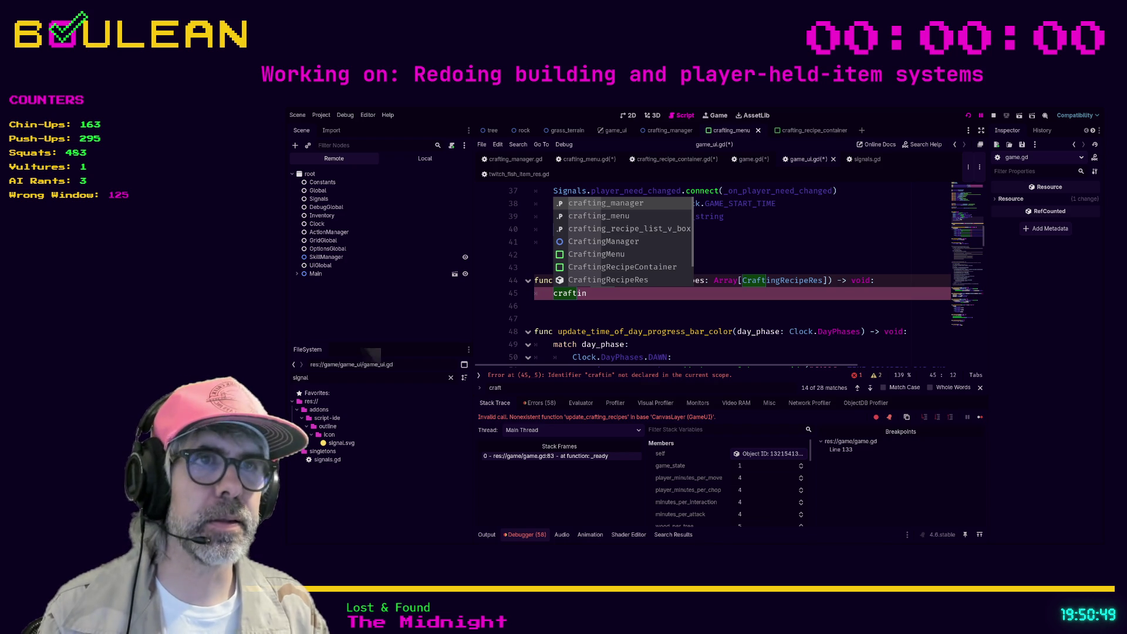
key("Escape")
type("g")
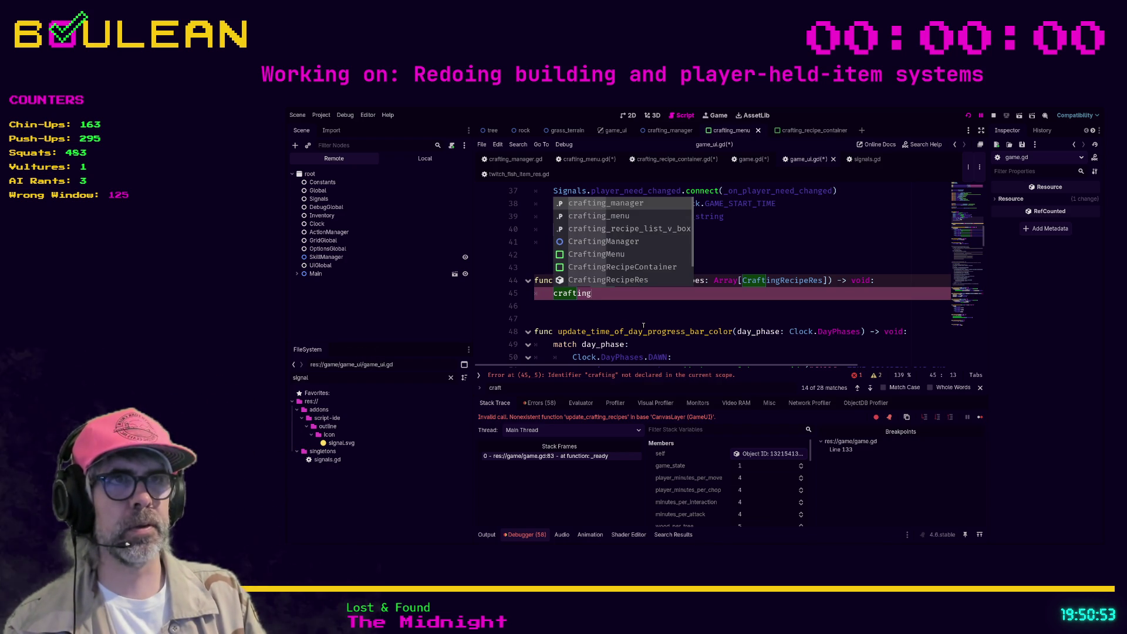
key("Down")
key("Return")
type(".up")
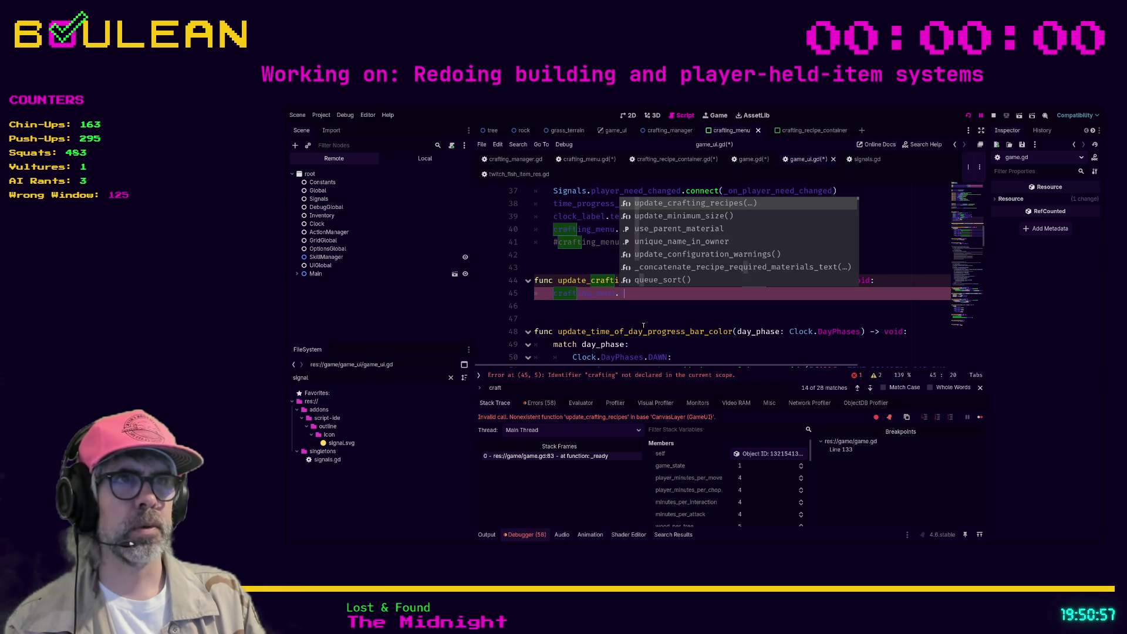
key("Return")
type("recipes(rec")
key("Return")
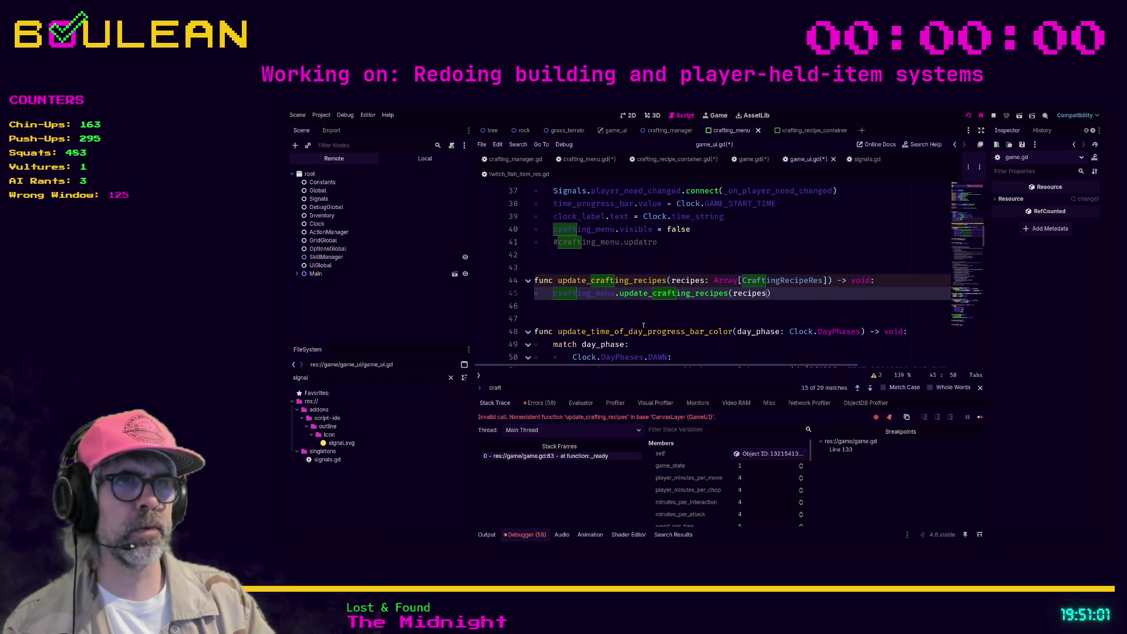
left_click(677, 322)
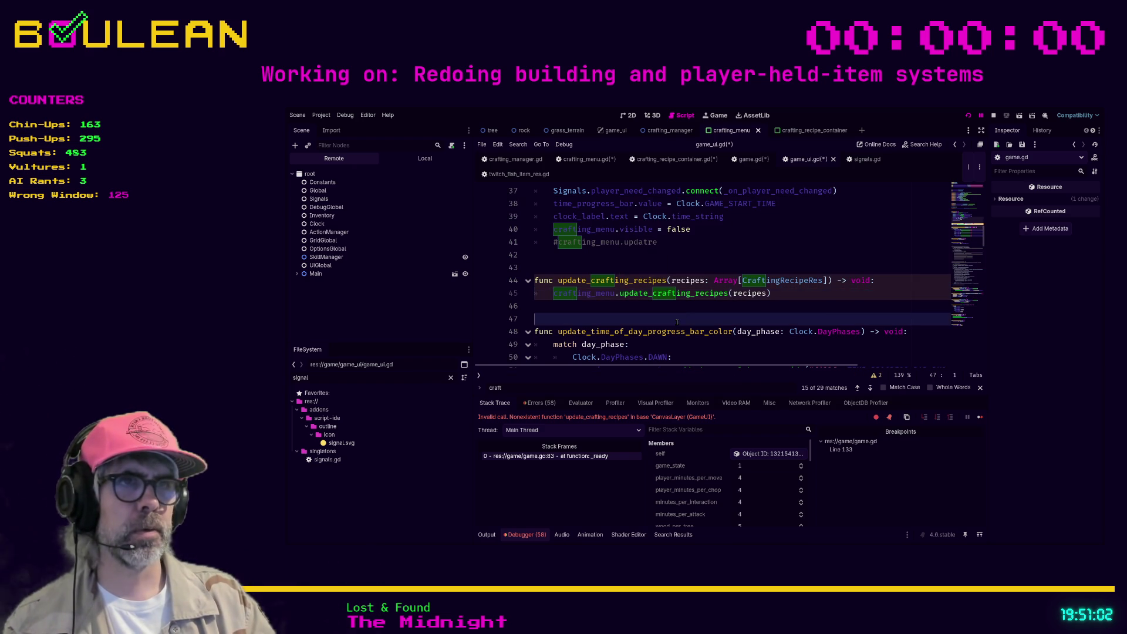
left_click(704, 293, "ctrl")
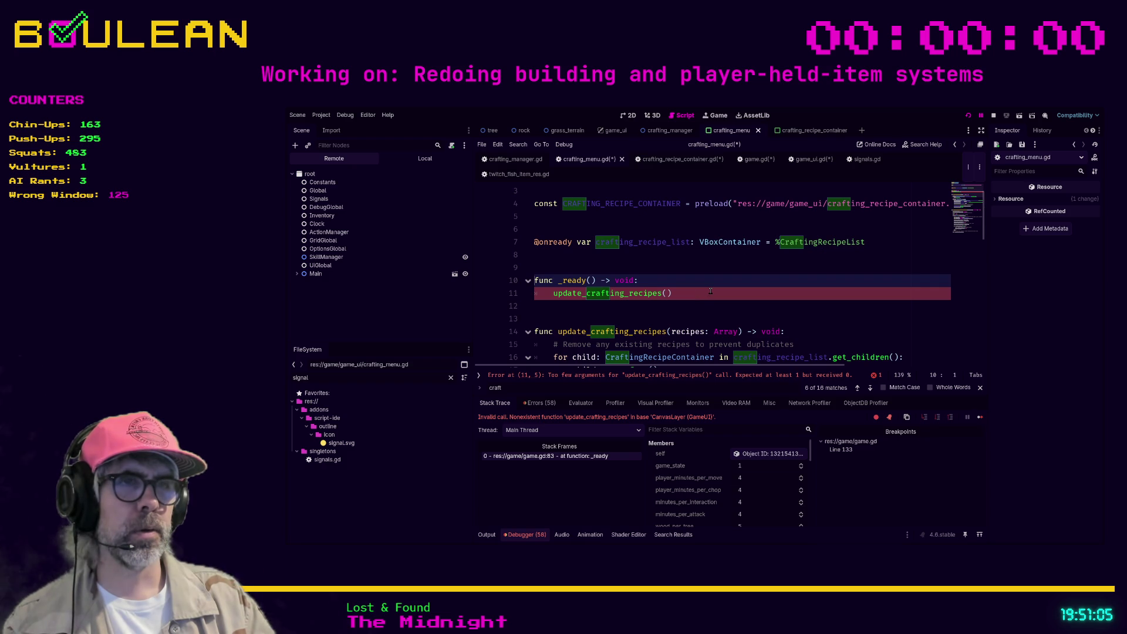
Step: Delete the argument-less _ready() function from crafting_menu.gd
scroll(710, 292, "down", 1)
left_click(677, 254)
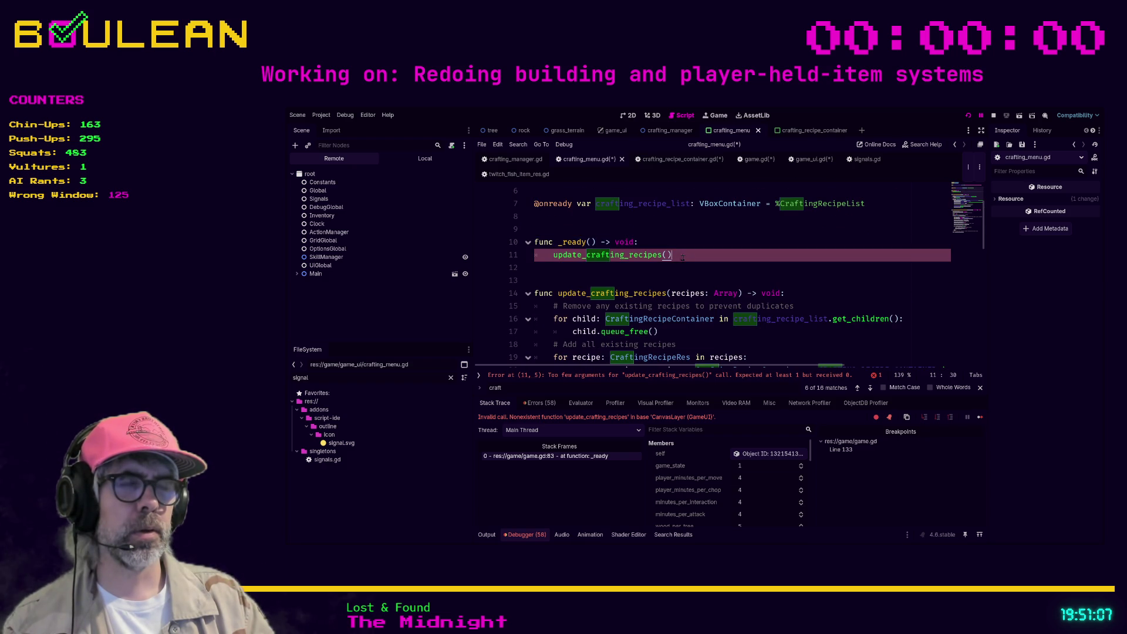
key("shift+Up")
key("shift+Up")
key("Delete")
key("Delete")
key("Delete")
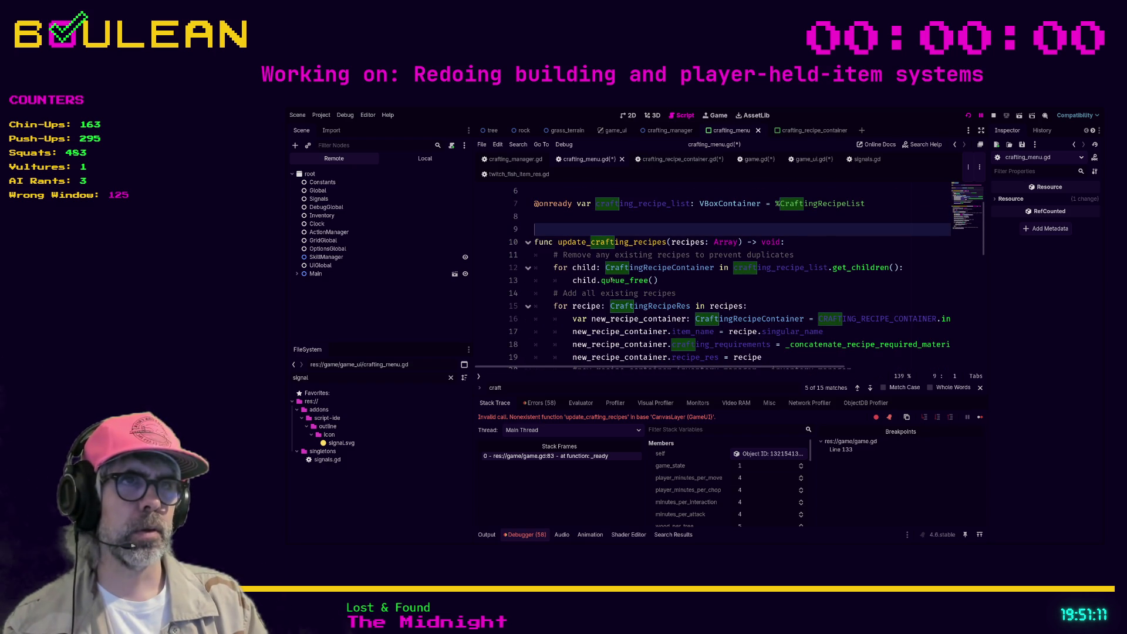
Step: Save all edited scripts and return to game.gd
left_click(708, 284)
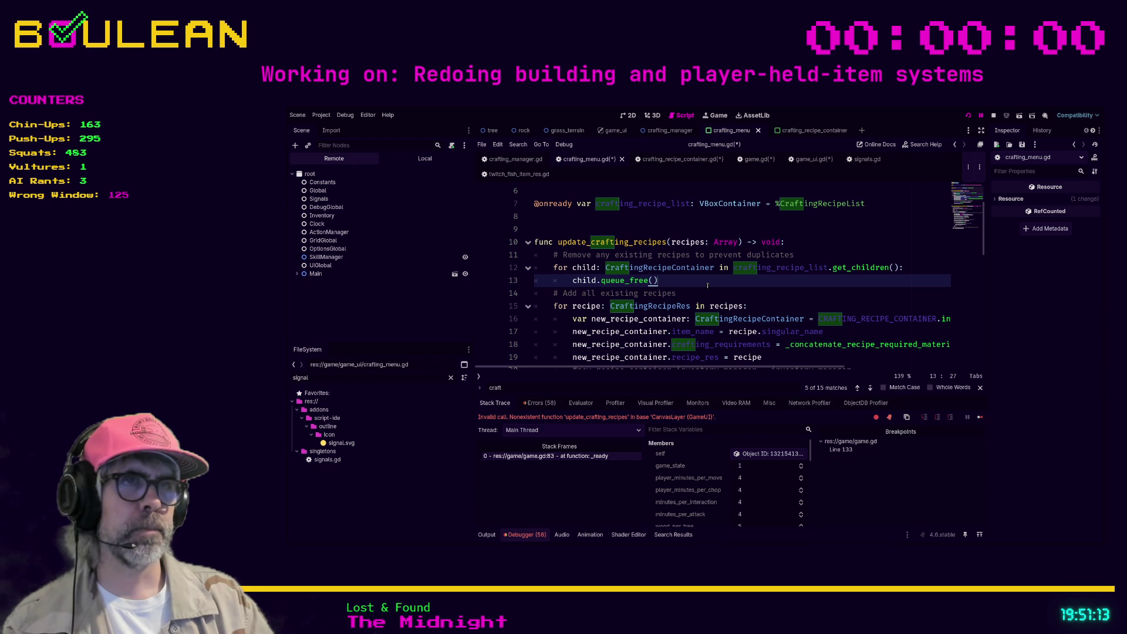
scroll(711, 282, "down", 1)
left_click(722, 255)
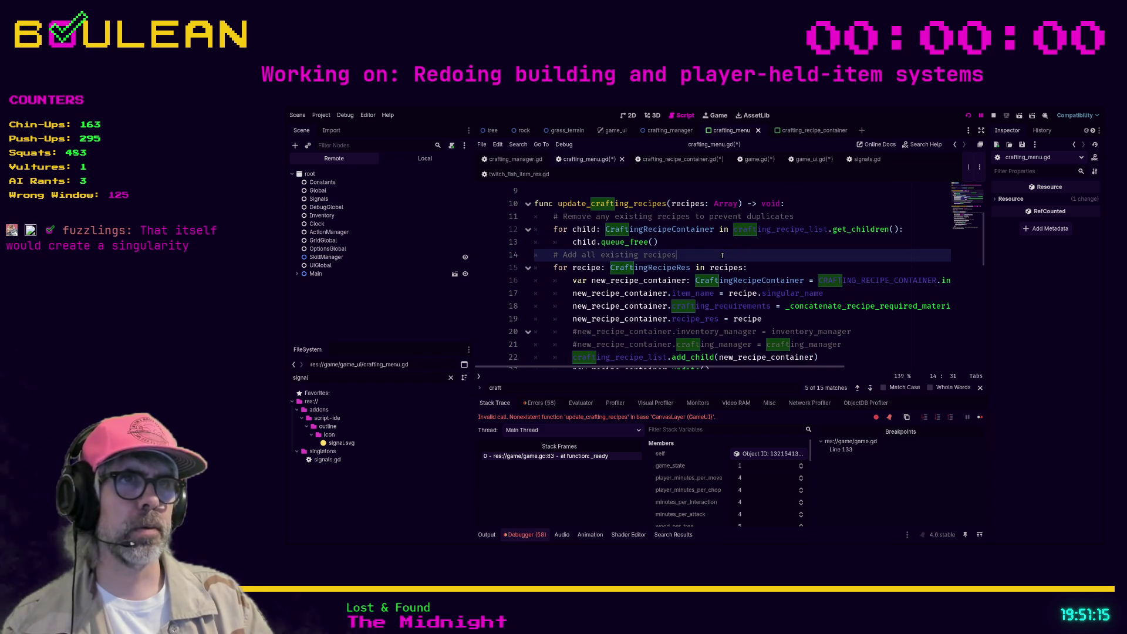
key("ctrl+s")
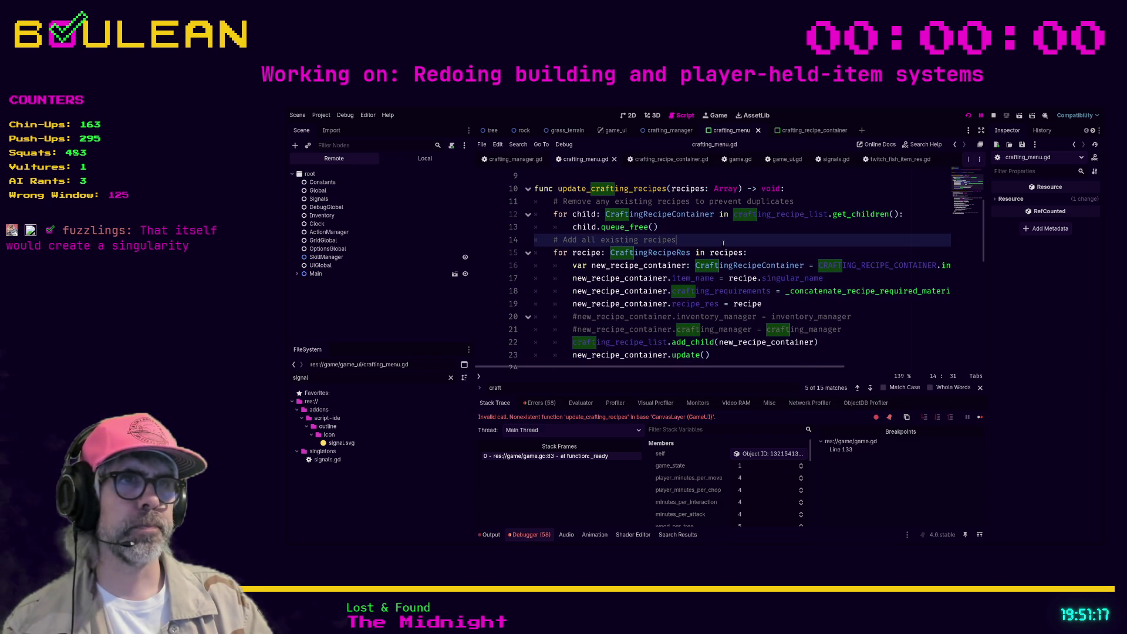
left_click(748, 163)
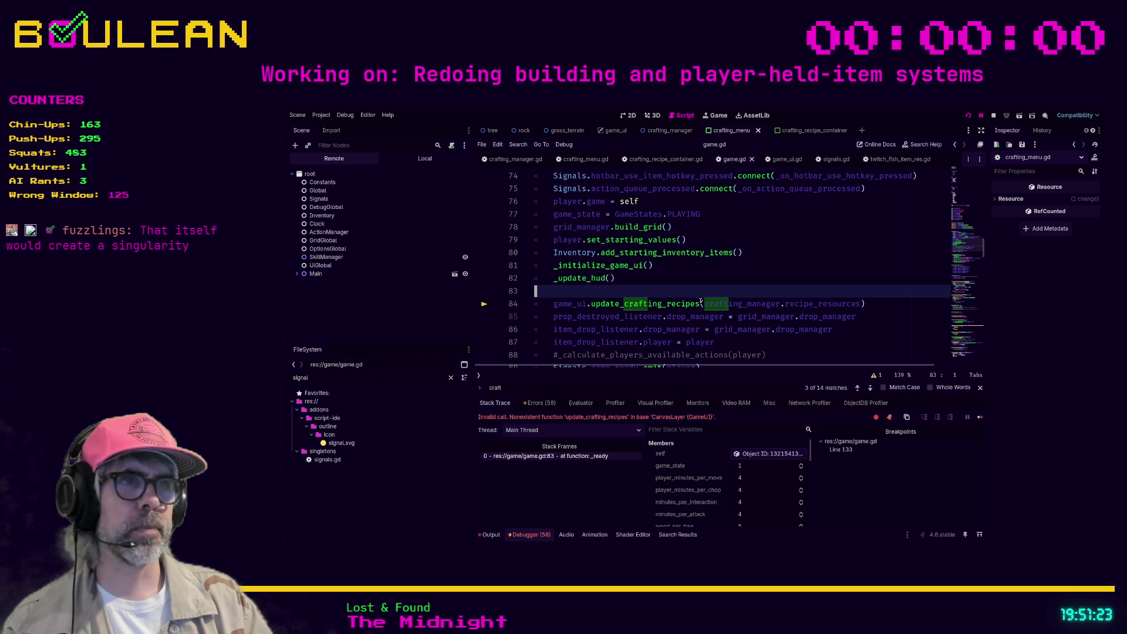
Step: Check the recipe_resources declaration in crafting_manager.gd and run the project with F5
left_click(804, 306, "ctrl")
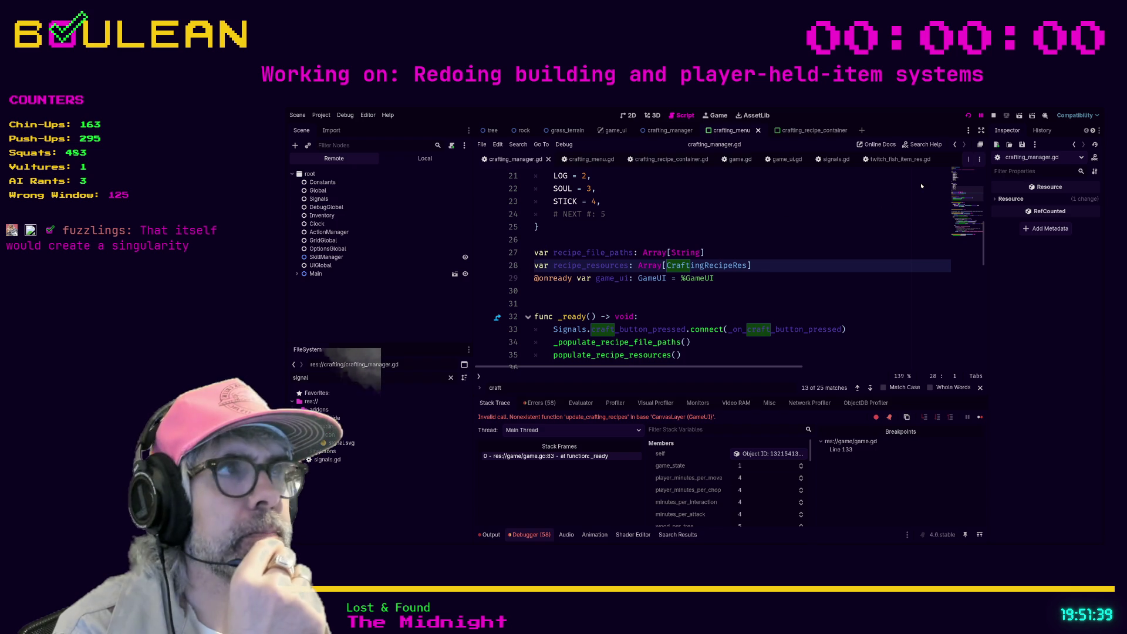
left_click(707, 293)
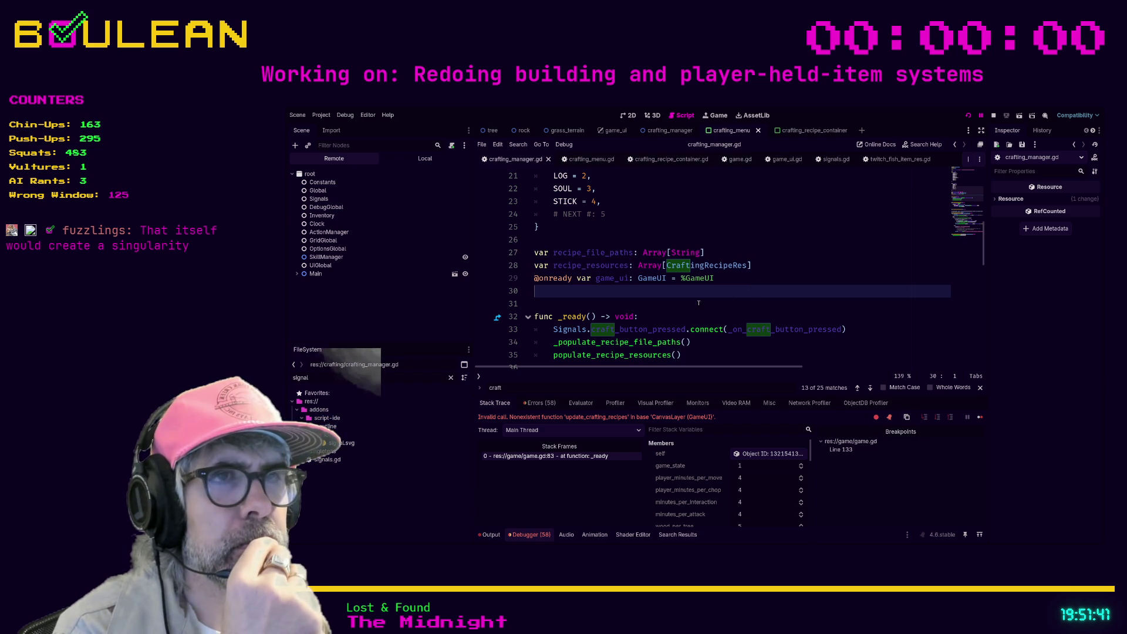
left_click(660, 305)
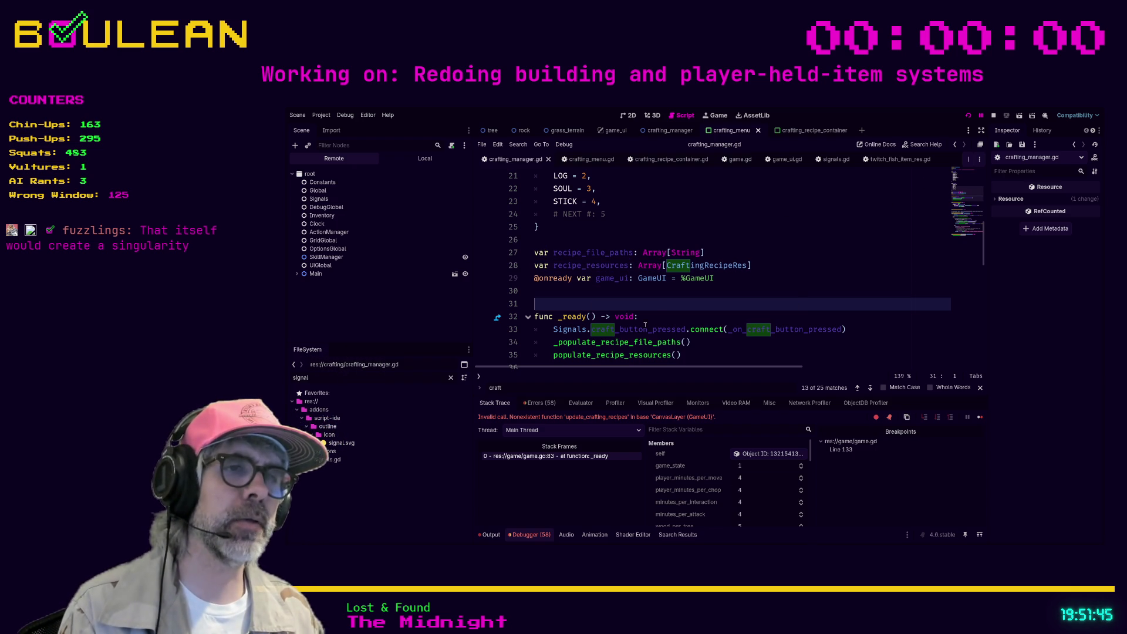
key("F5")
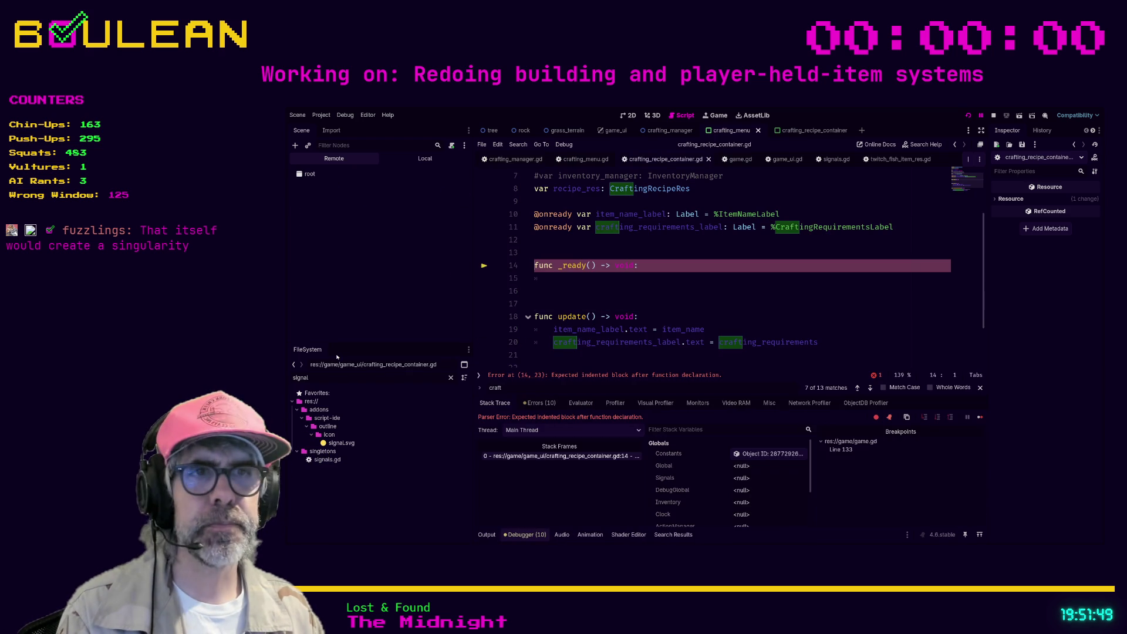
Step: Delete the empty _ready block from crafting_recipe_container.gd and relaunch the game
left_click_drag(537, 292, 536, 252)
key("BackSpace")
key("BackSpace")
key("F5")
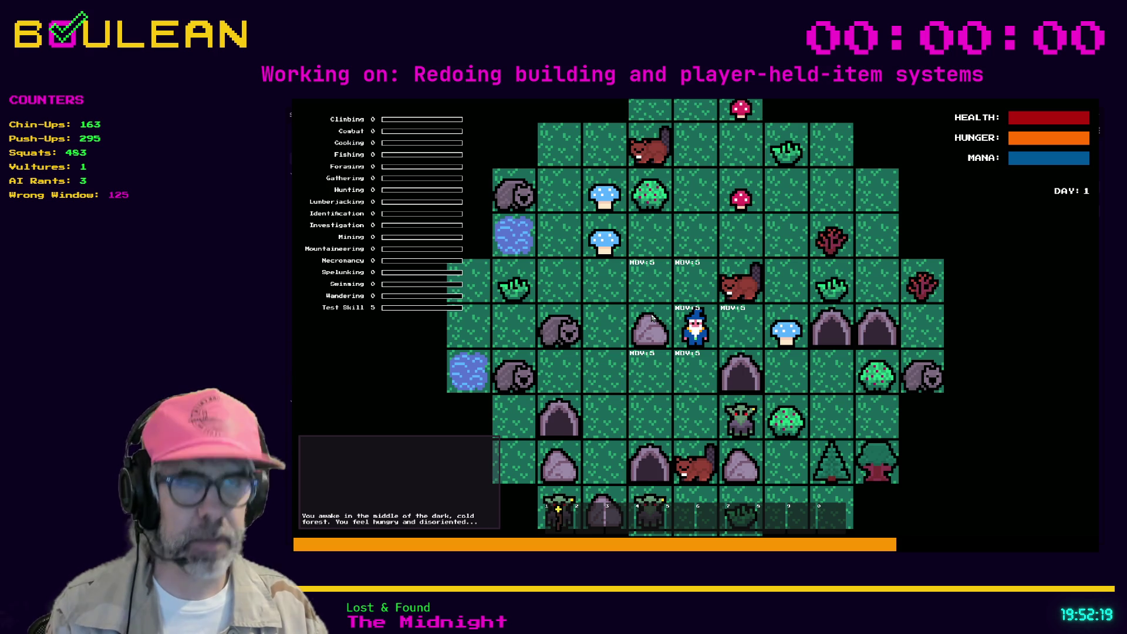
Step: Craft a Cauldron and build it above the wizard, then craft a Camp Fire
key("c")
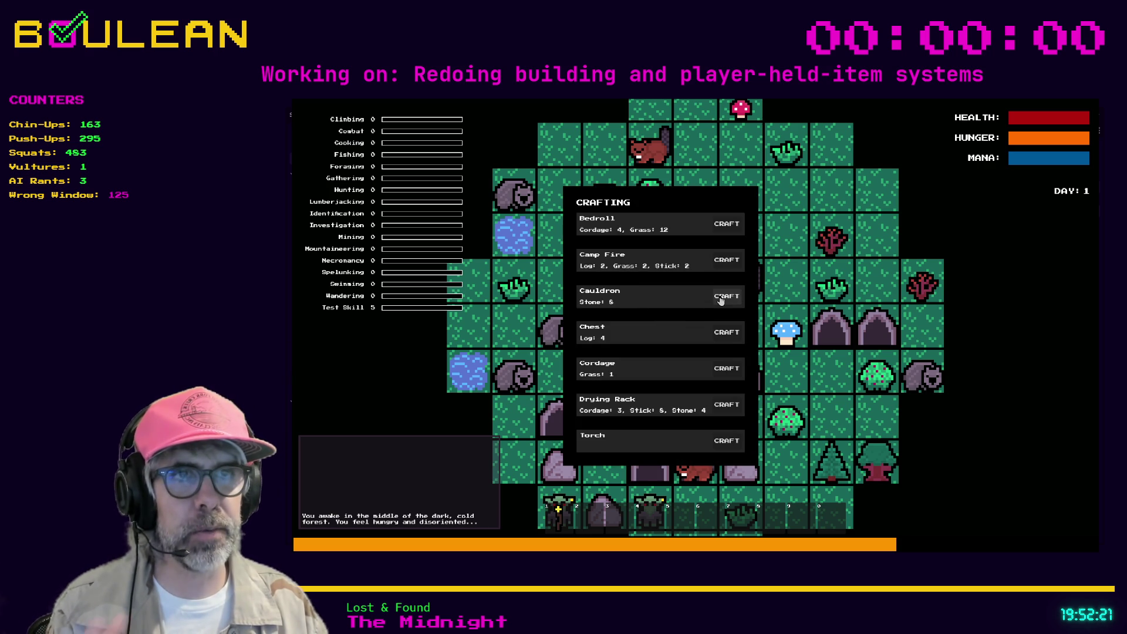
left_click(722, 301)
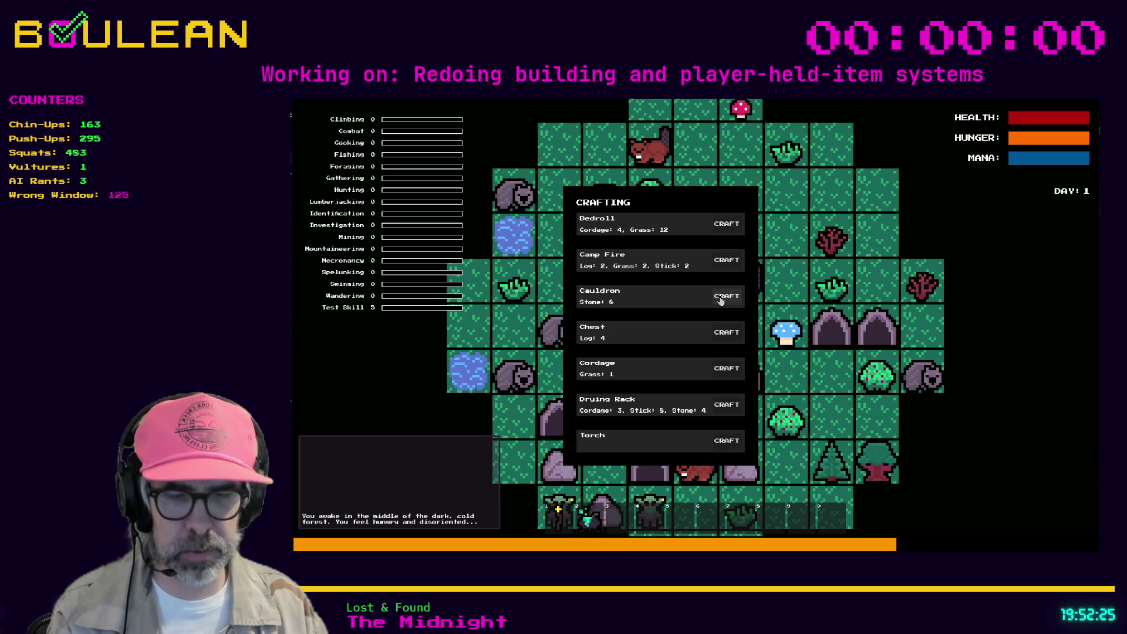
key("Escape")
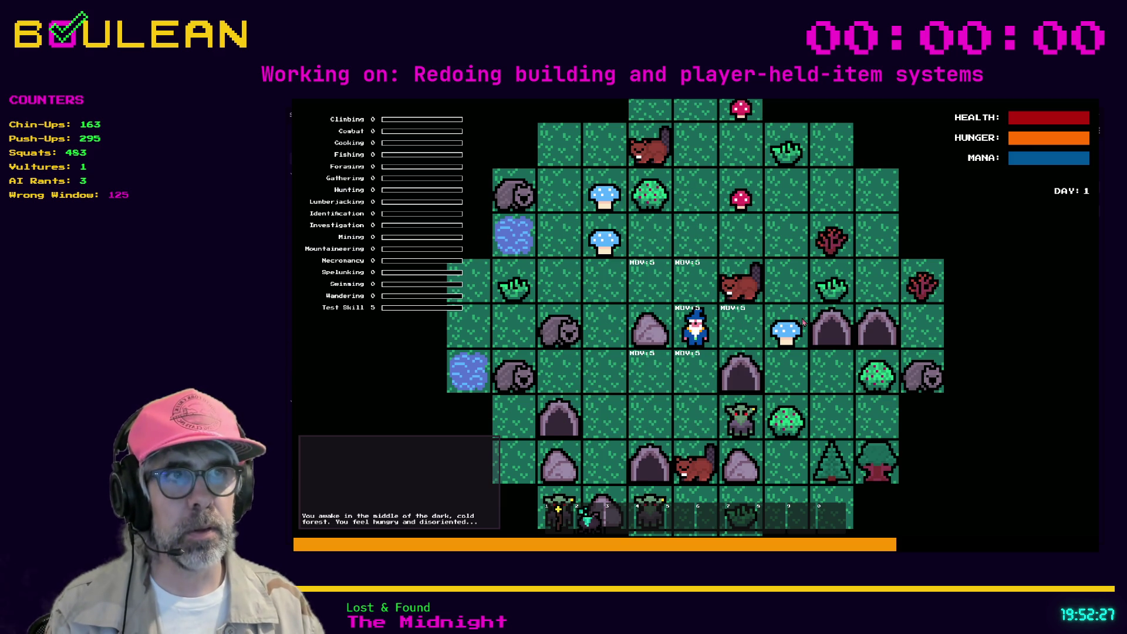
key("2")
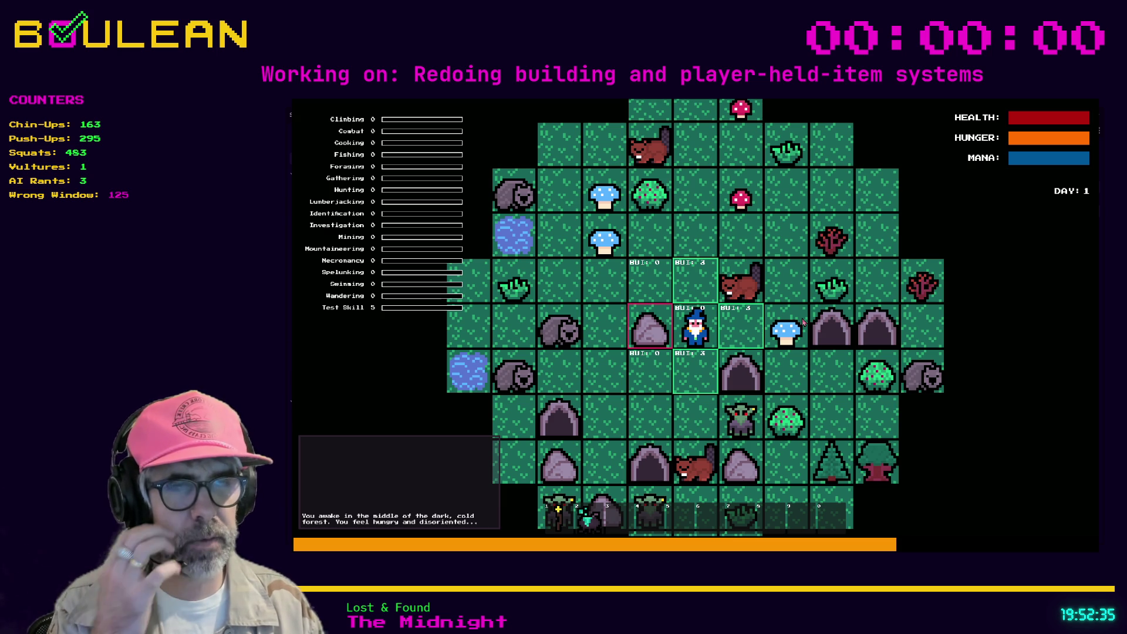
key("Up")
key("c")
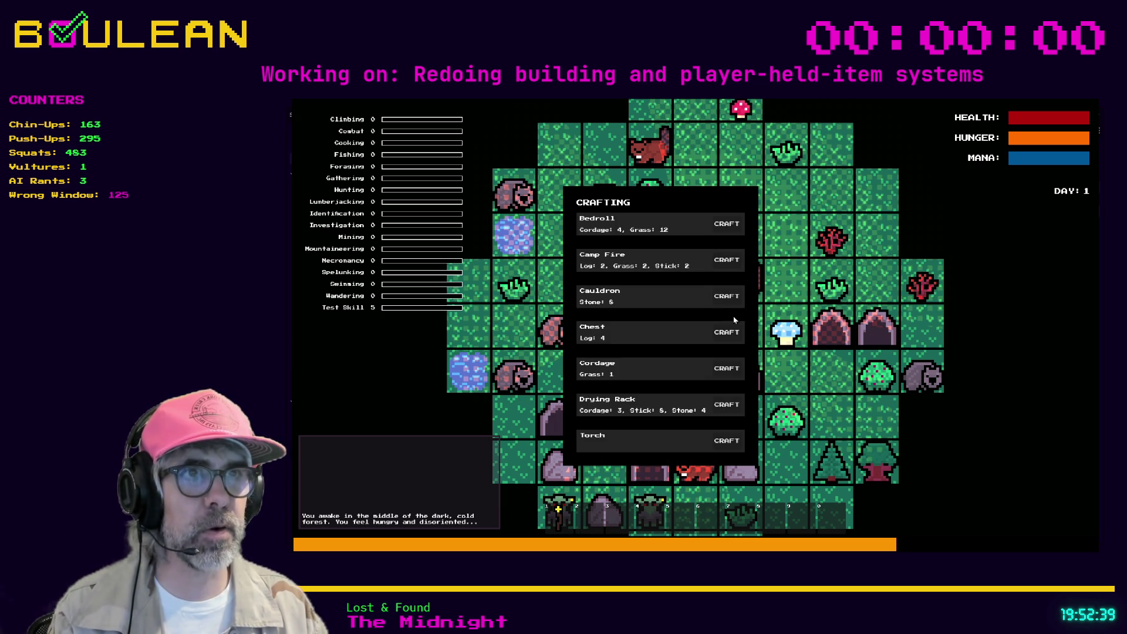
left_click(727, 260)
Step: Place the camp fire right of the wizard and collect the blue mushroom
key("c")
key("2")
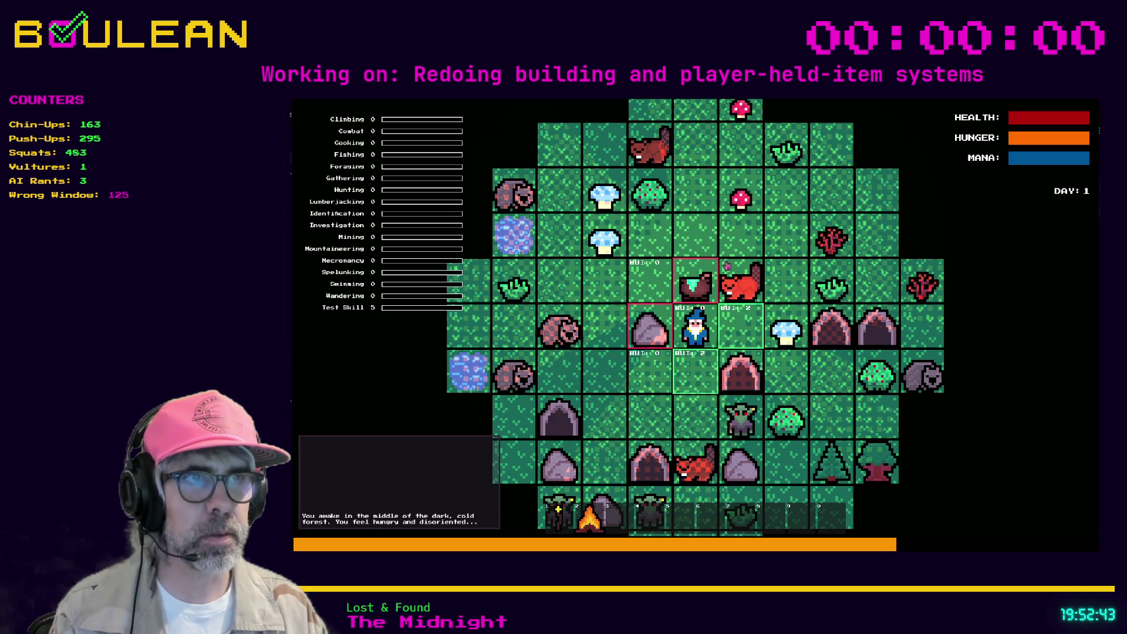
key("Right")
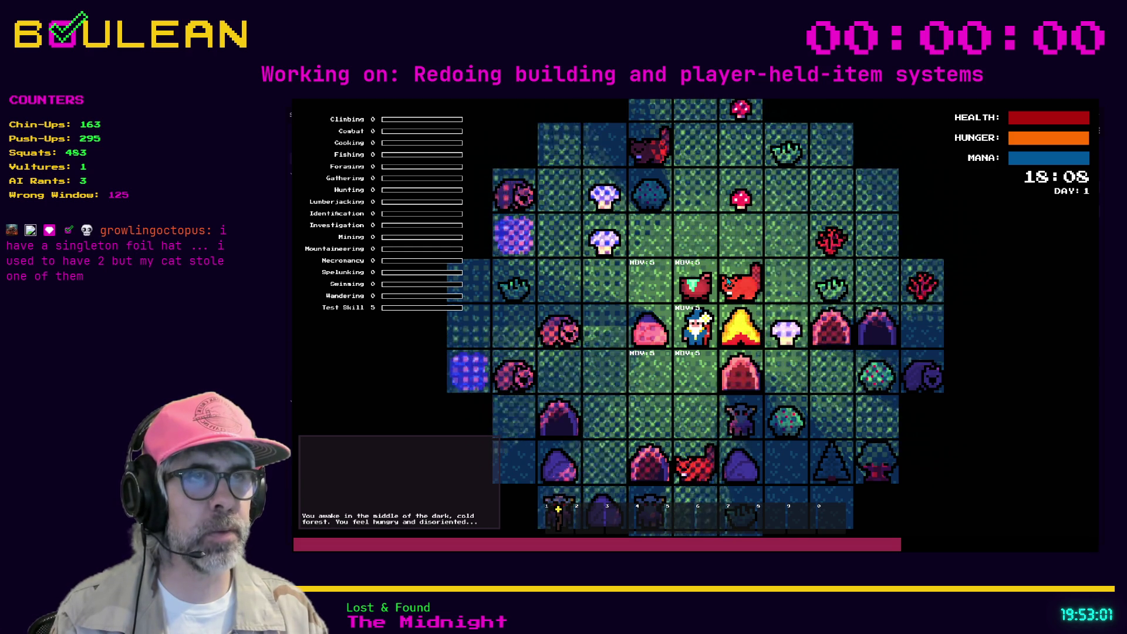
key("w")
key("a")
key("w")
key("e")
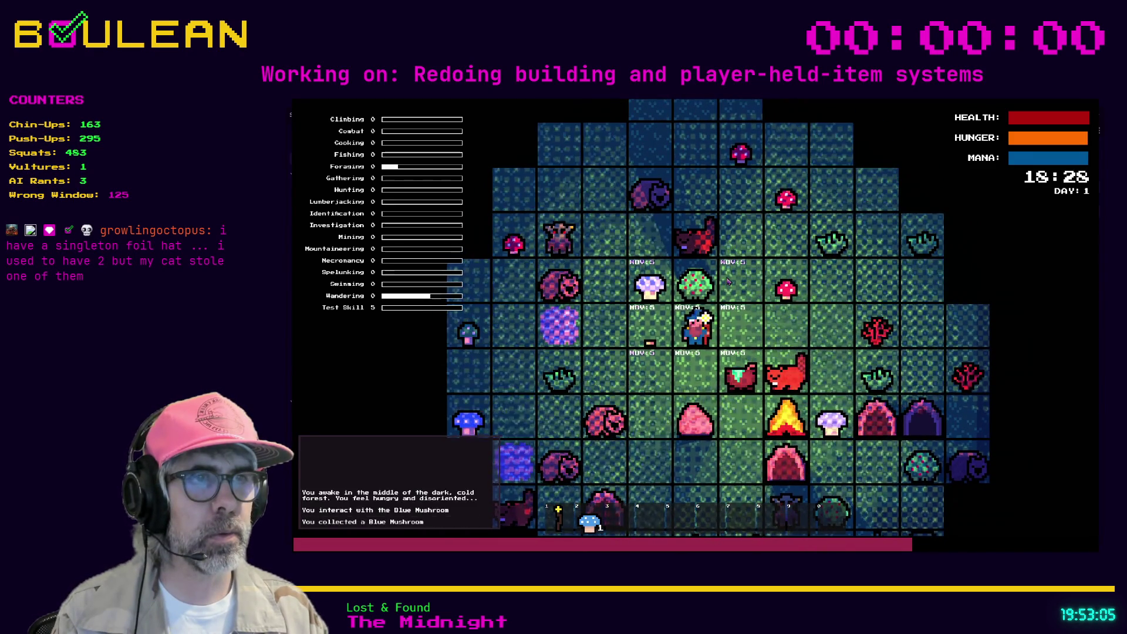
Step: Collect the red mushroom, then drop it above the wizard
key("s")
key("d")
key("s")
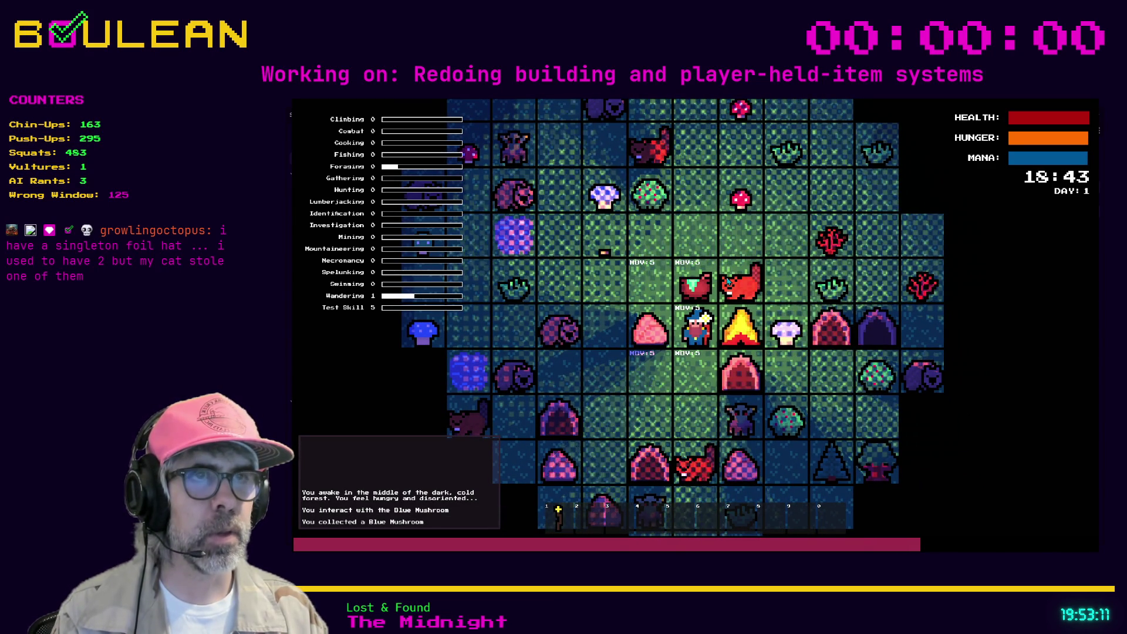
key("Up")
key("Up")
key("Up")
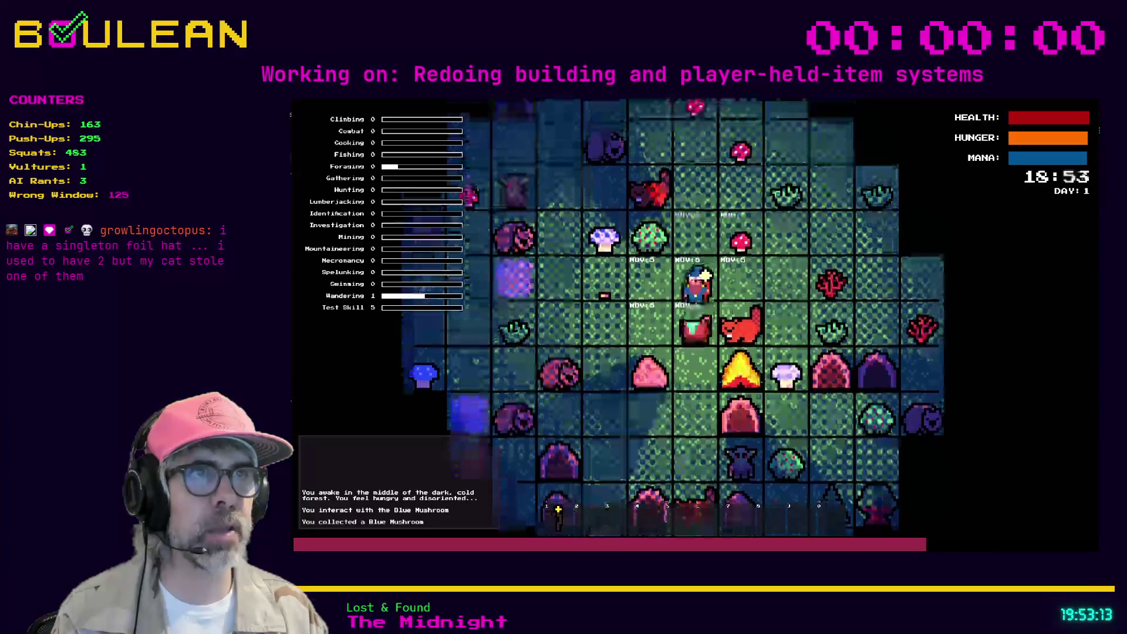
key("Right")
key("Down")
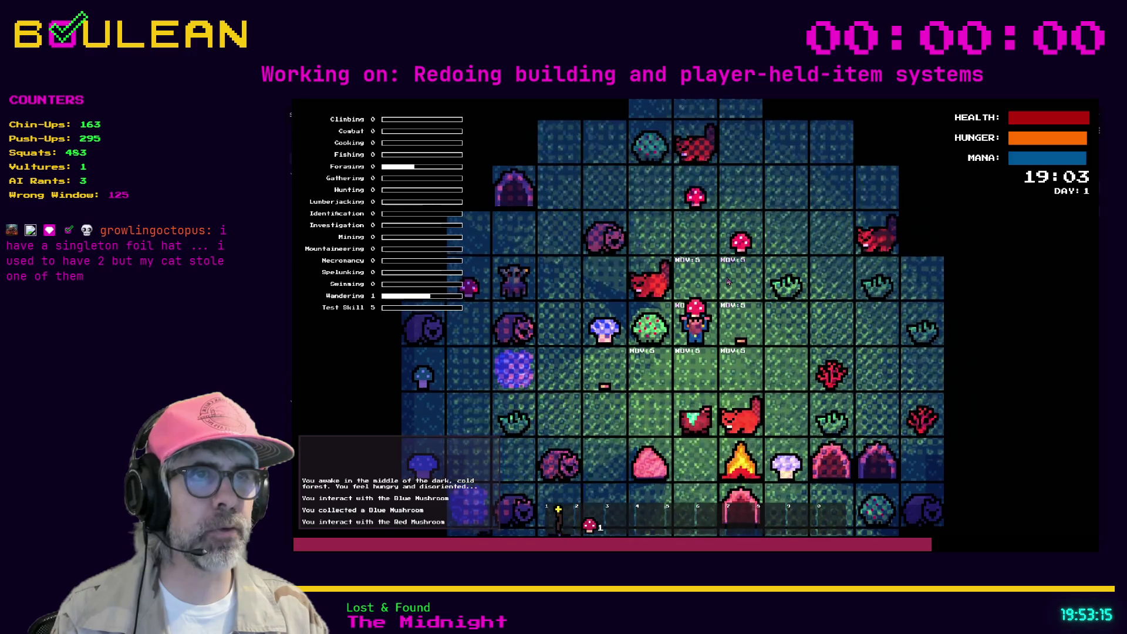
key("Return")
key("Down")
key("Down")
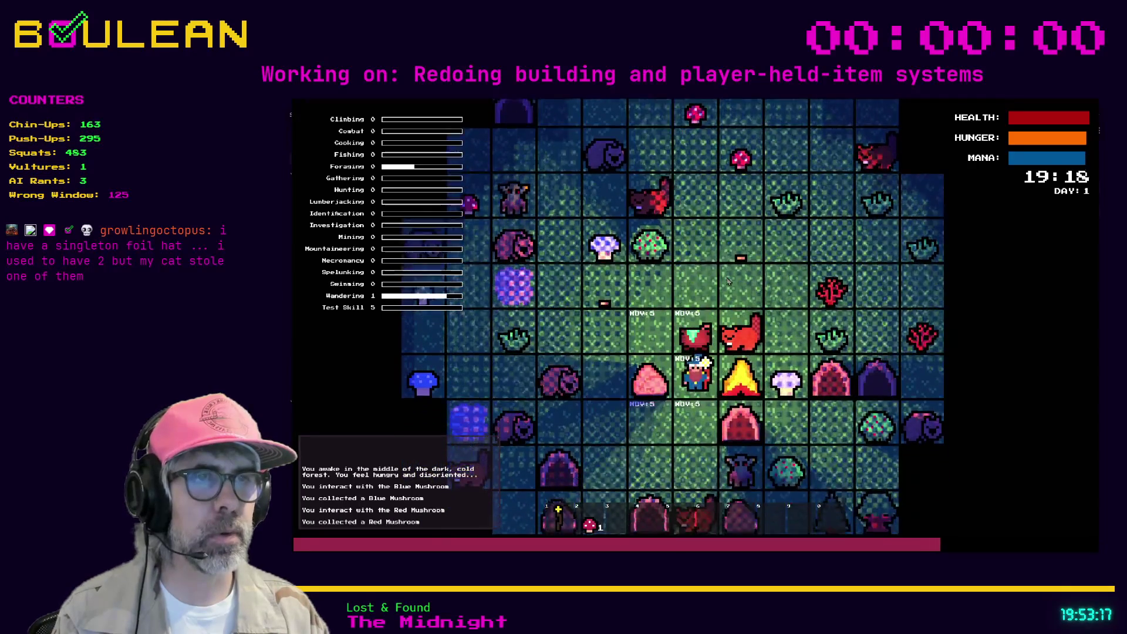
key("d")
key("Up")
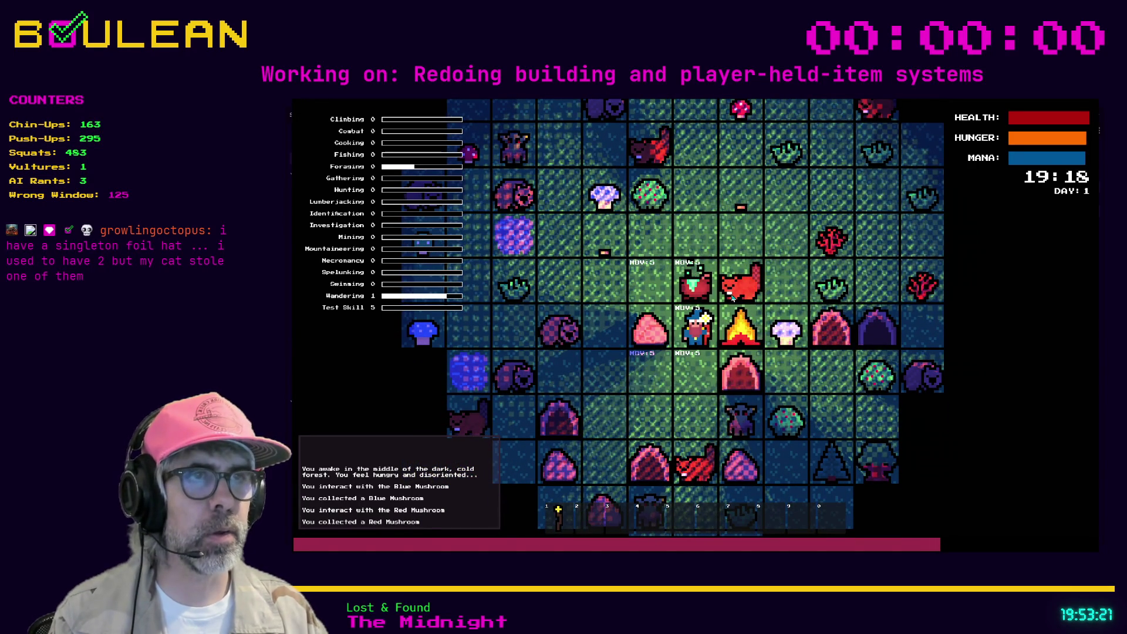
scroll(635, 325, "up", 3)
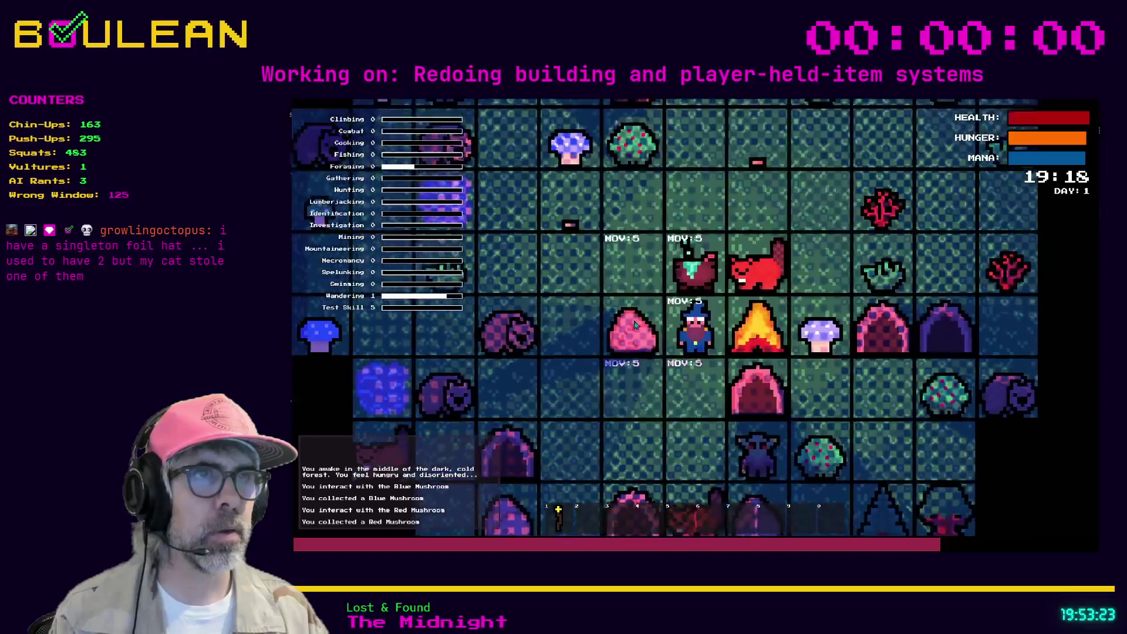
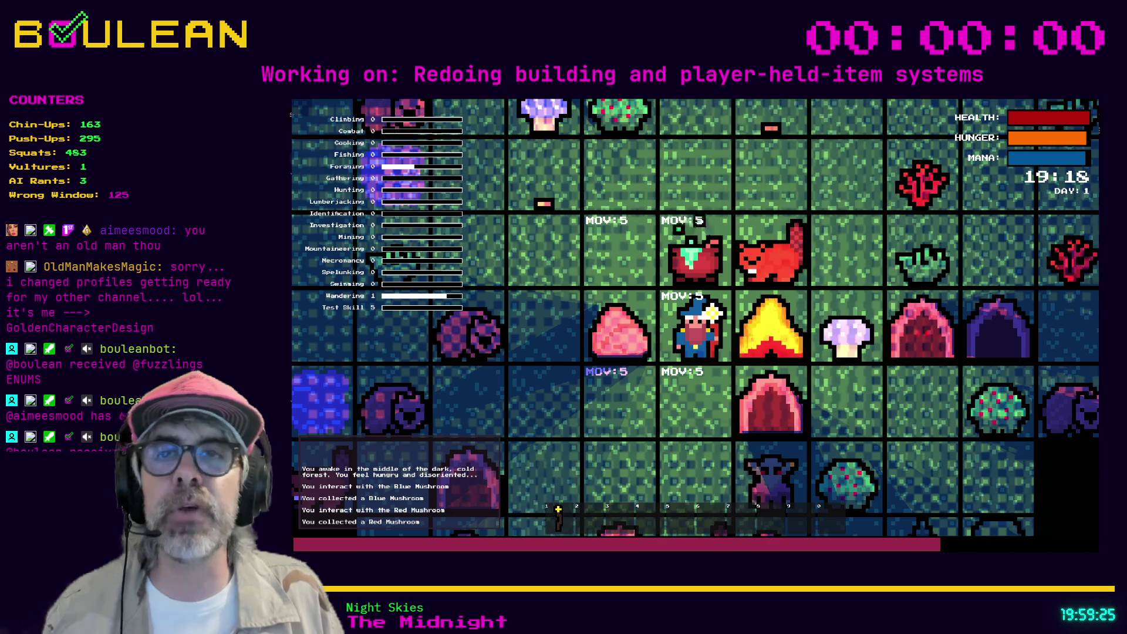
Step: Stop the running game and jump to emit_craft_button_pressed in signals.gd, ending on line 108
key("F8")
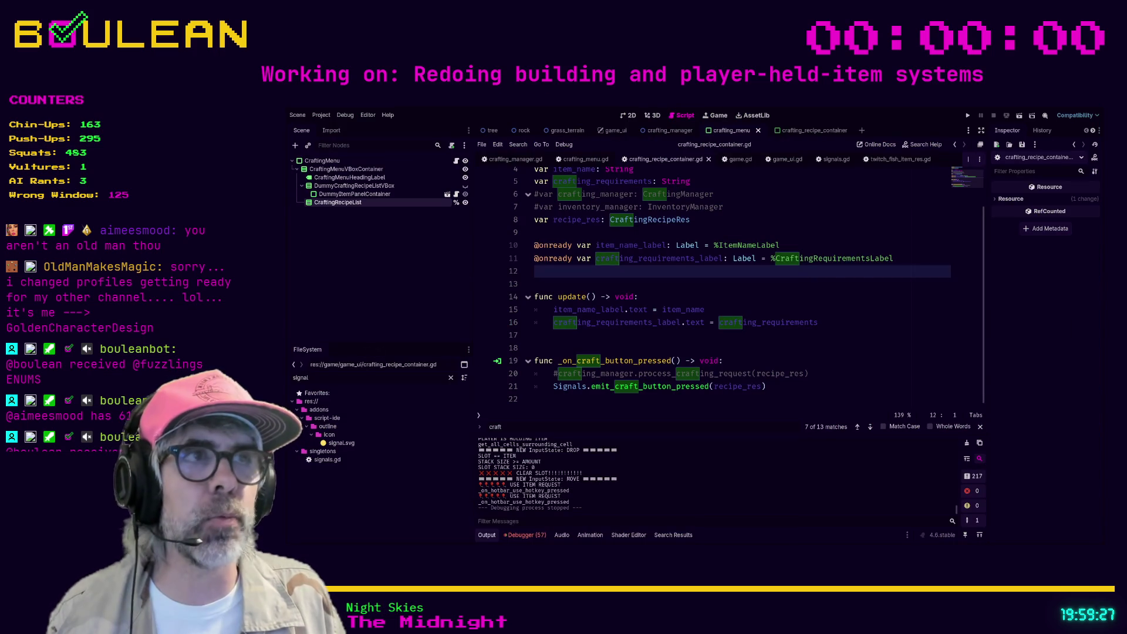
left_click(646, 386, "ctrl")
left_click(710, 300)
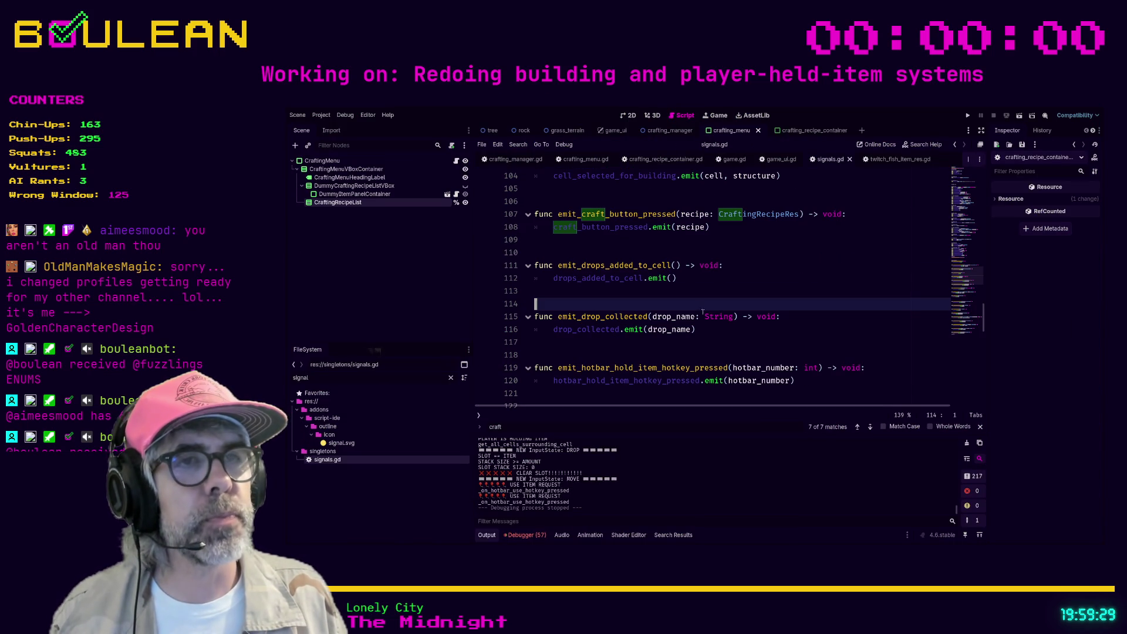
left_click(626, 352)
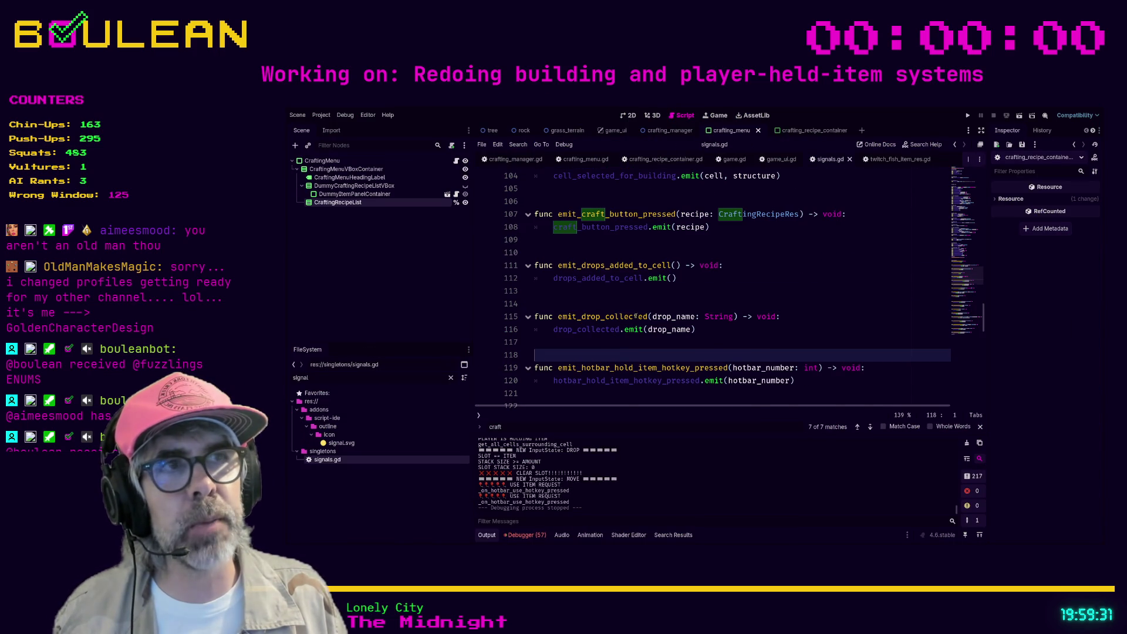
scroll(626, 352, "up", 2)
left_click_drag(536, 317, 527, 296)
left_click(753, 306)
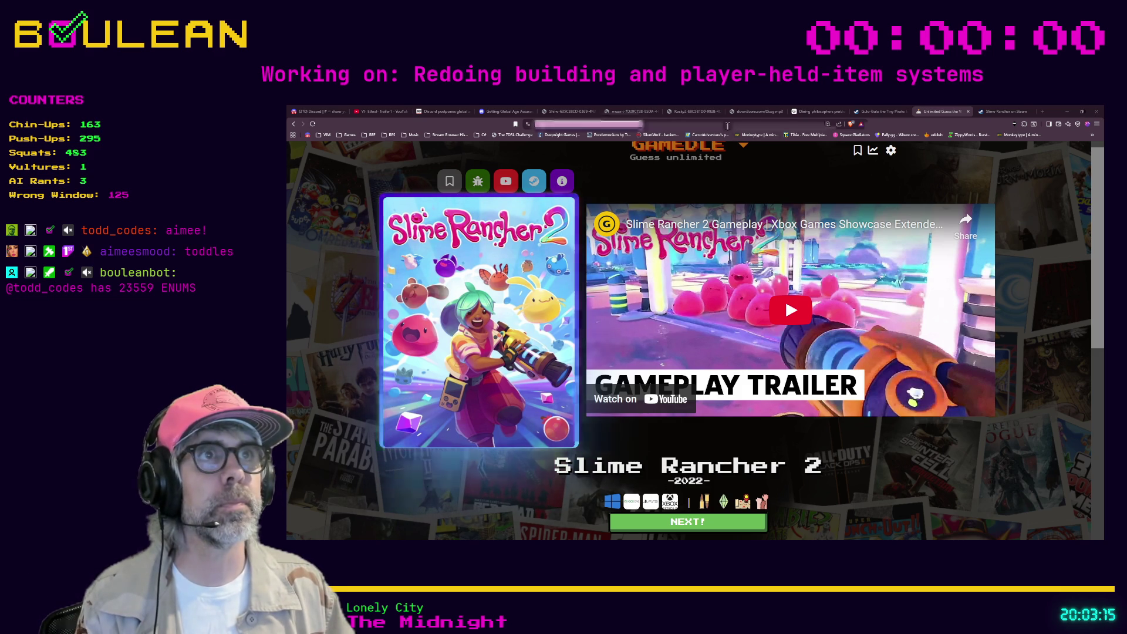
Step: Load the pasted Once We're Home store.steampowered.com URL in a new browser tab
key("ctrl+t")
key("ctrl+v")
key("Return")
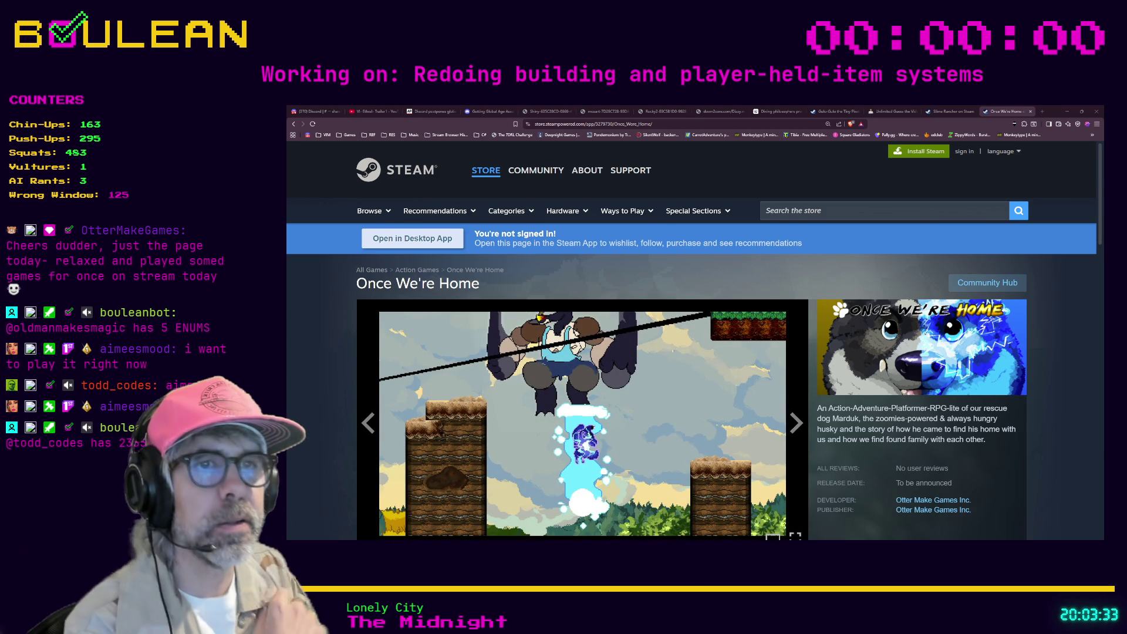
scroll(581, 381, "down", 2)
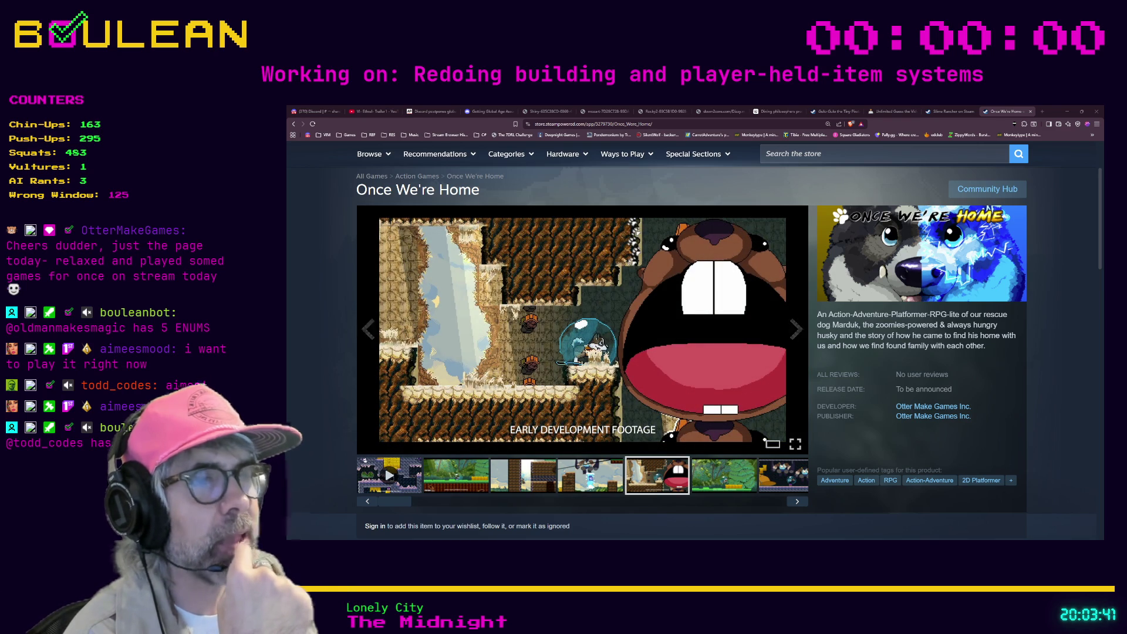
left_click_drag(828, 315, 942, 316)
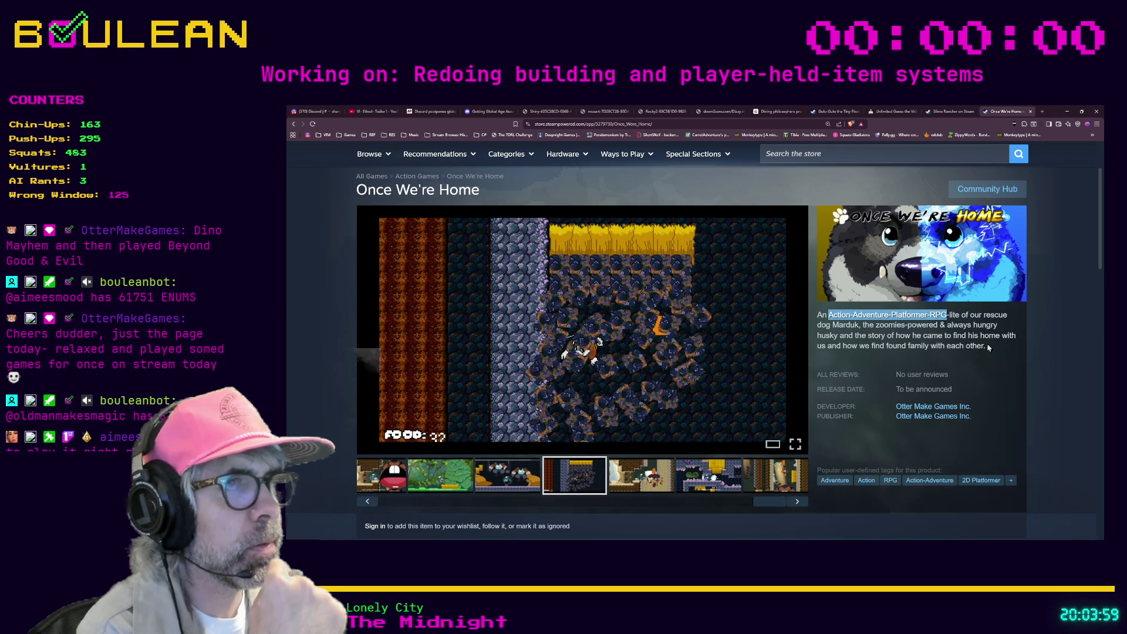
double_click(876, 346)
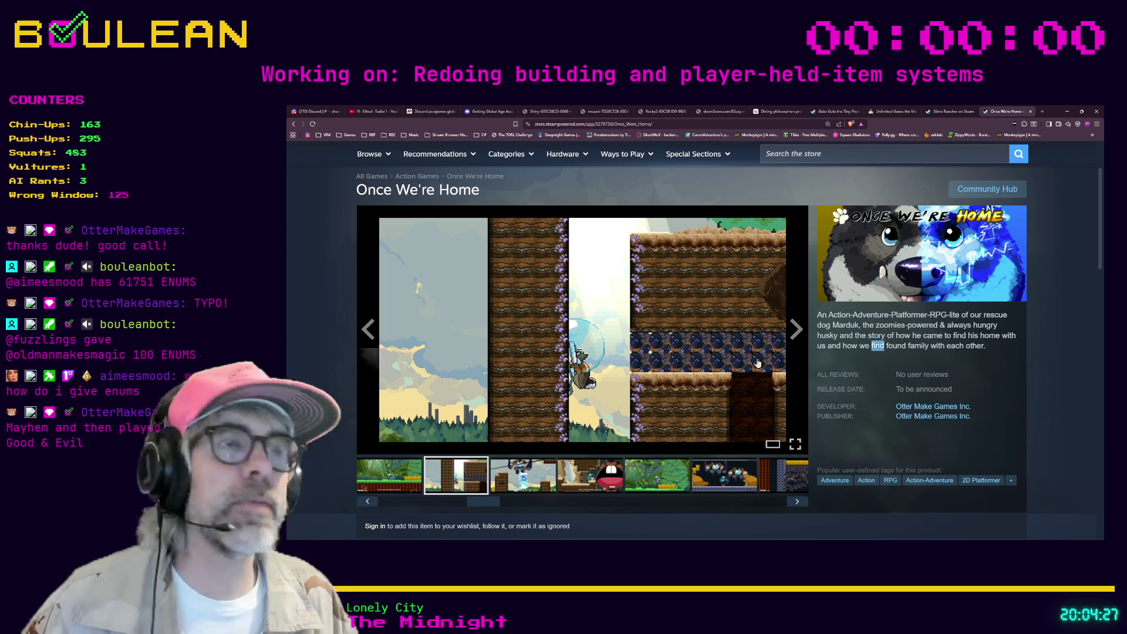
scroll(757, 363, "down", 1)
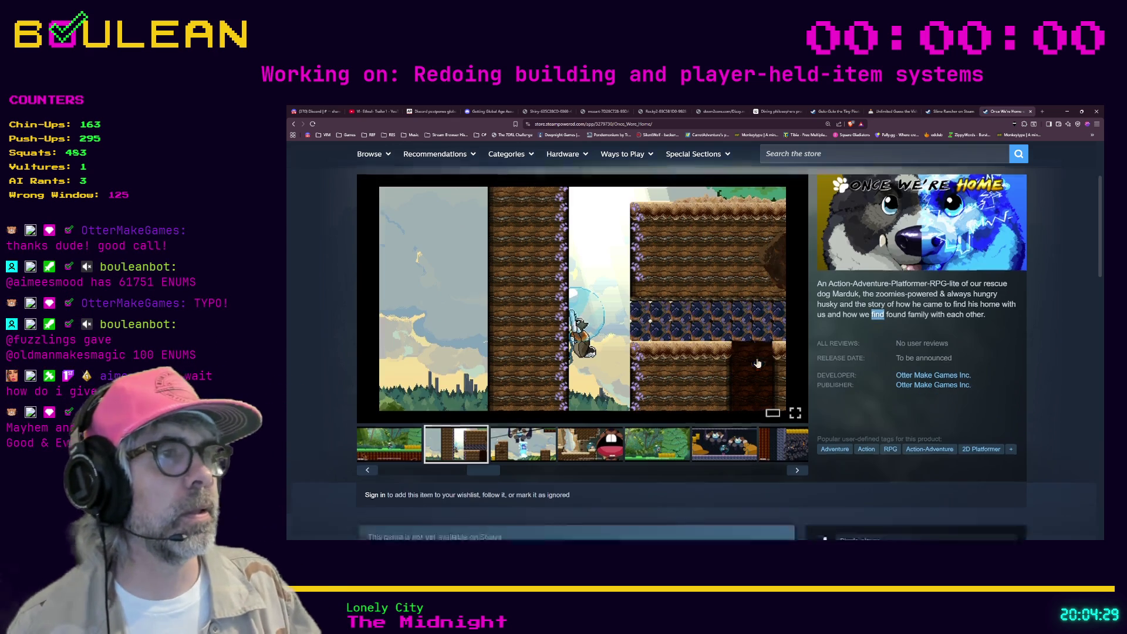
Step: Highlight the game description text from the zoomies onward
mouse_move(994, 318)
left_mouse_down()
mouse_move(851, 306)
mouse_move(817, 296)
mouse_move(825, 285)
left_mouse_up()
left_click(820, 287)
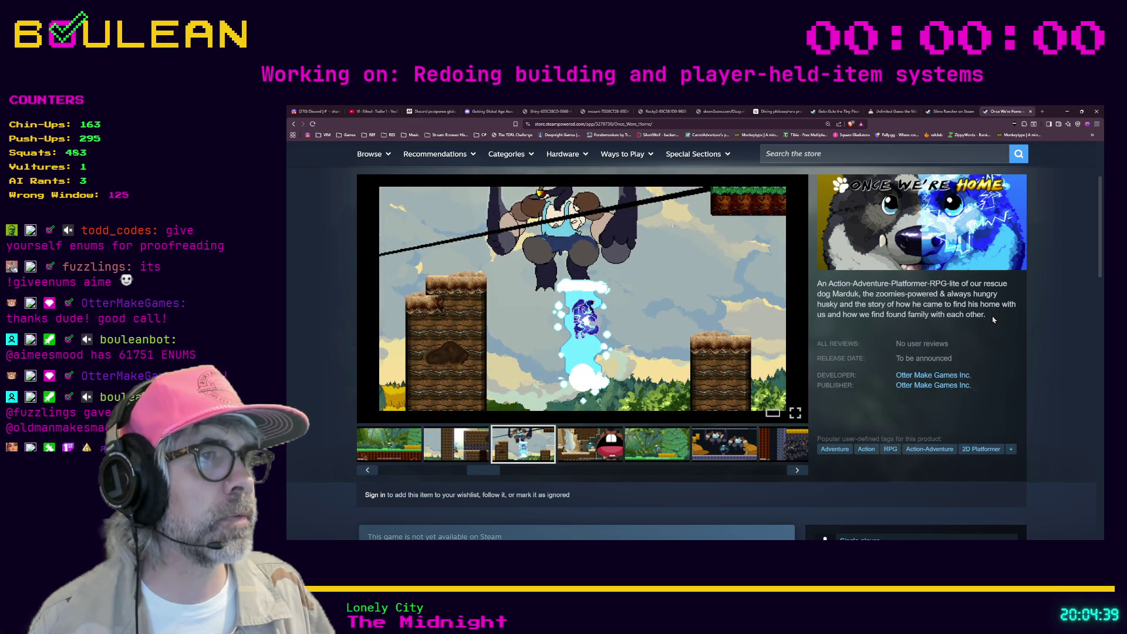
left_click_drag(994, 319, 865, 296)
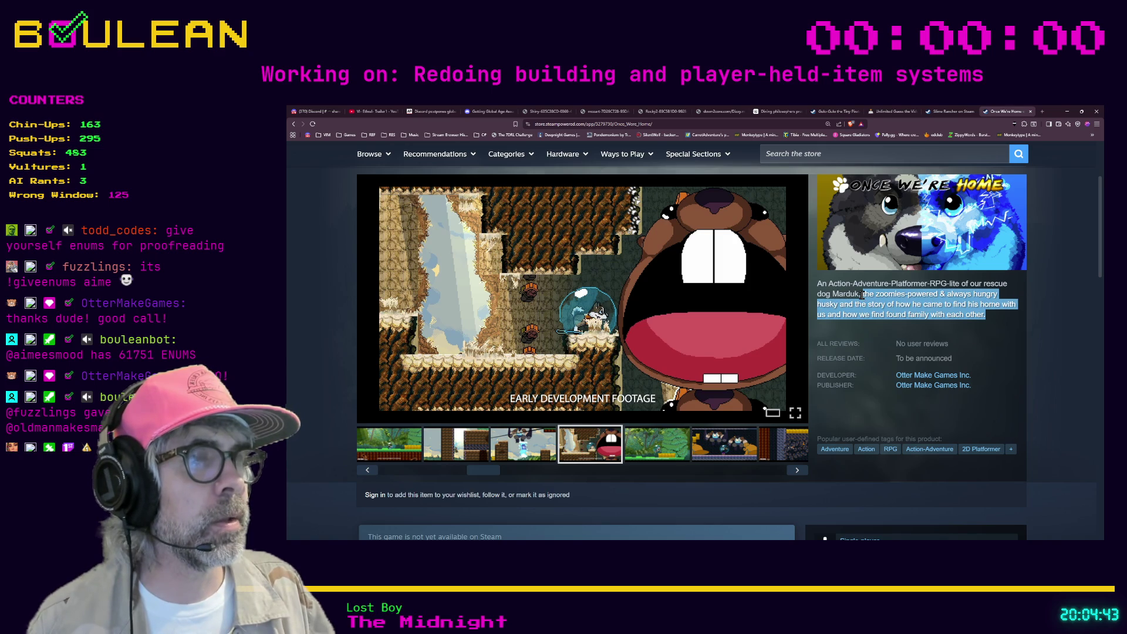
left_click(995, 318)
left_click_drag(992, 318, 863, 295)
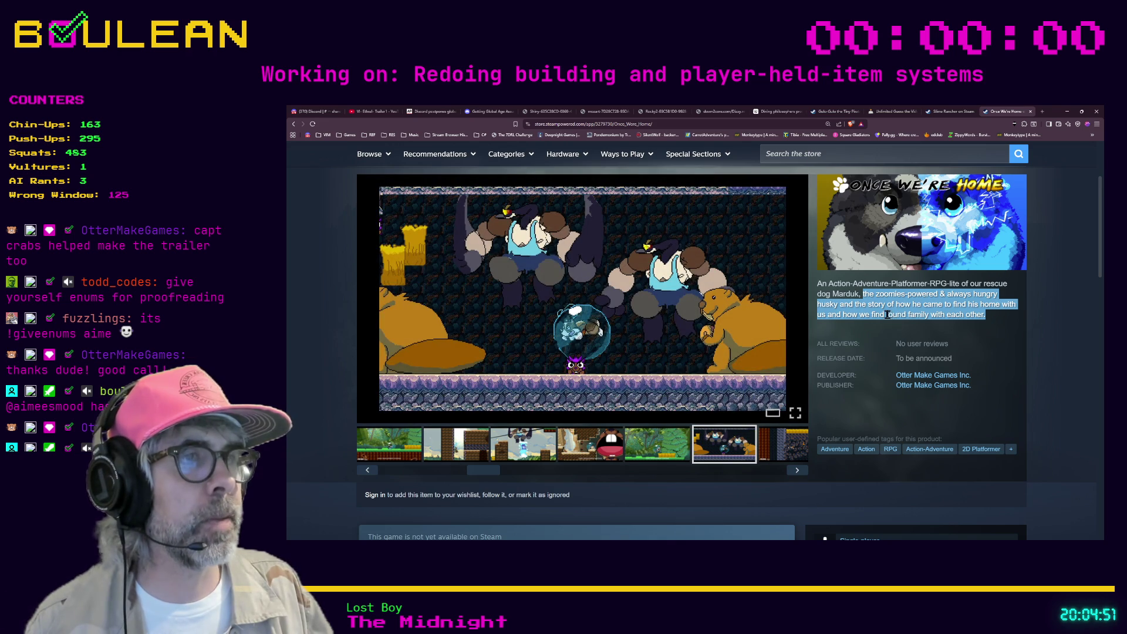
Step: Scroll through the store page and start the teaser from the first media thumbnail
scroll(877, 320, "down", 1)
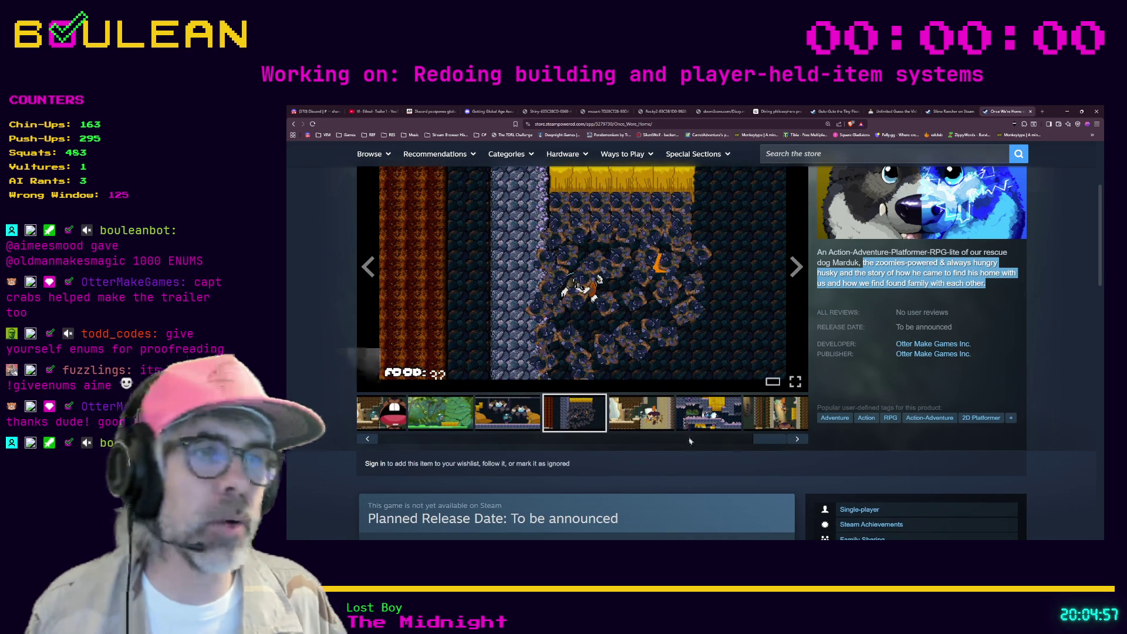
left_click_drag(679, 439, 369, 452)
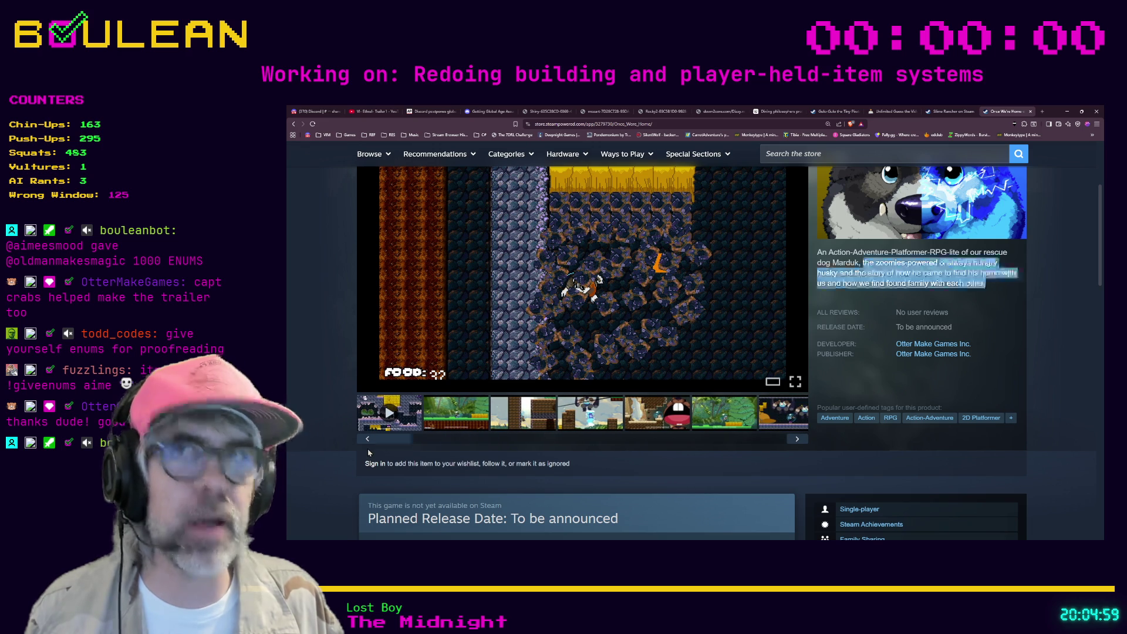
scroll(315, 361, "down", 3)
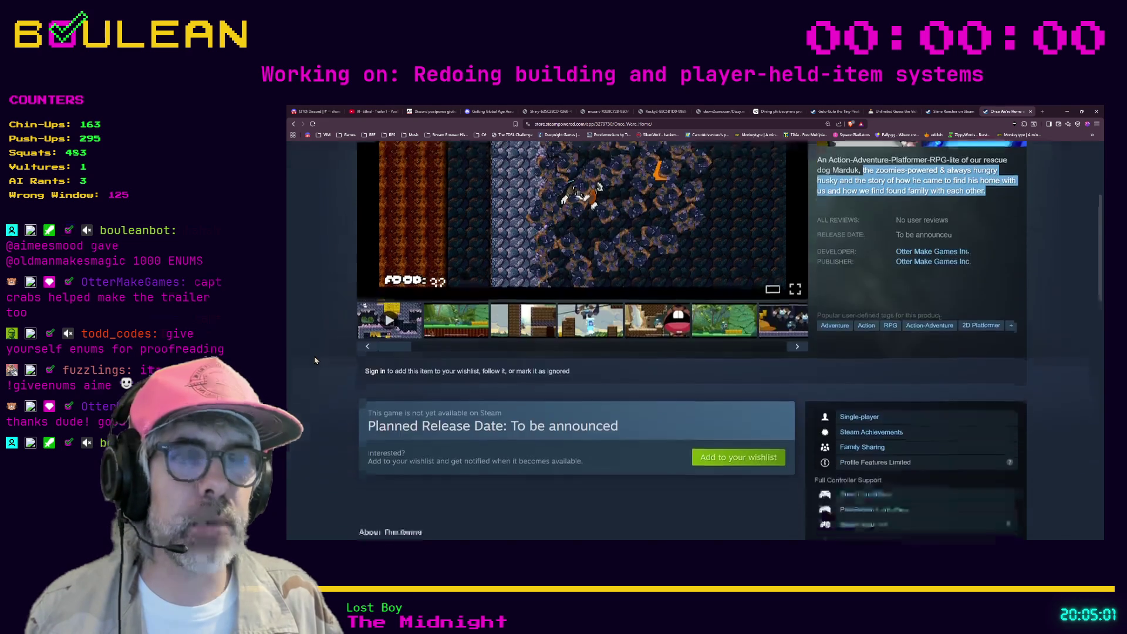
scroll(315, 361, "down", 5)
scroll(315, 361, "down", 1)
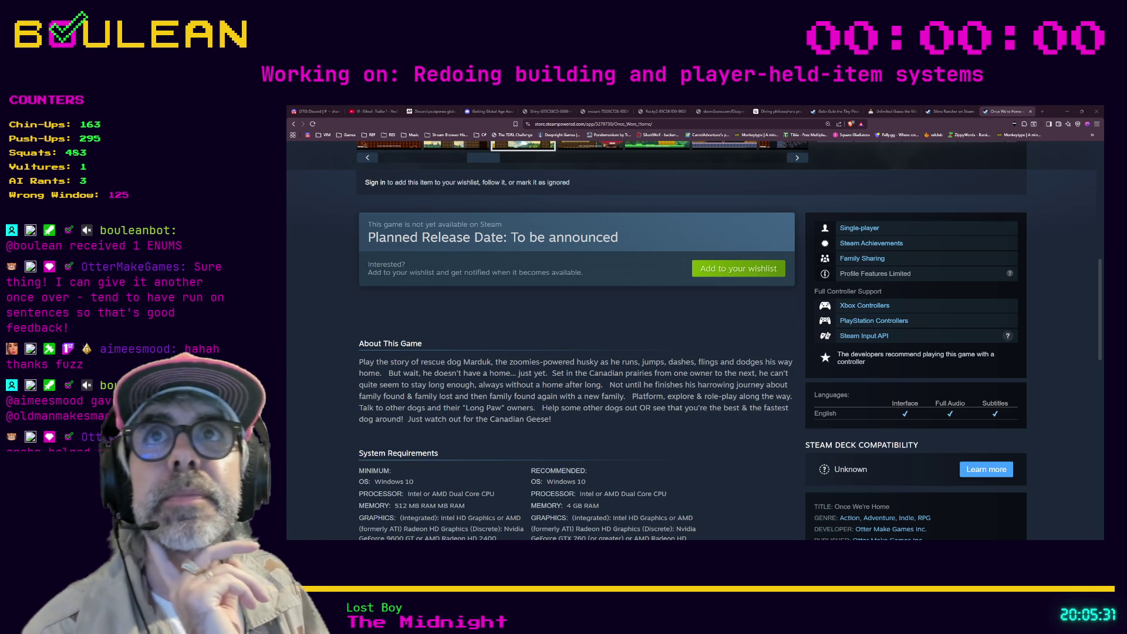
scroll(693, 340, "up", 4)
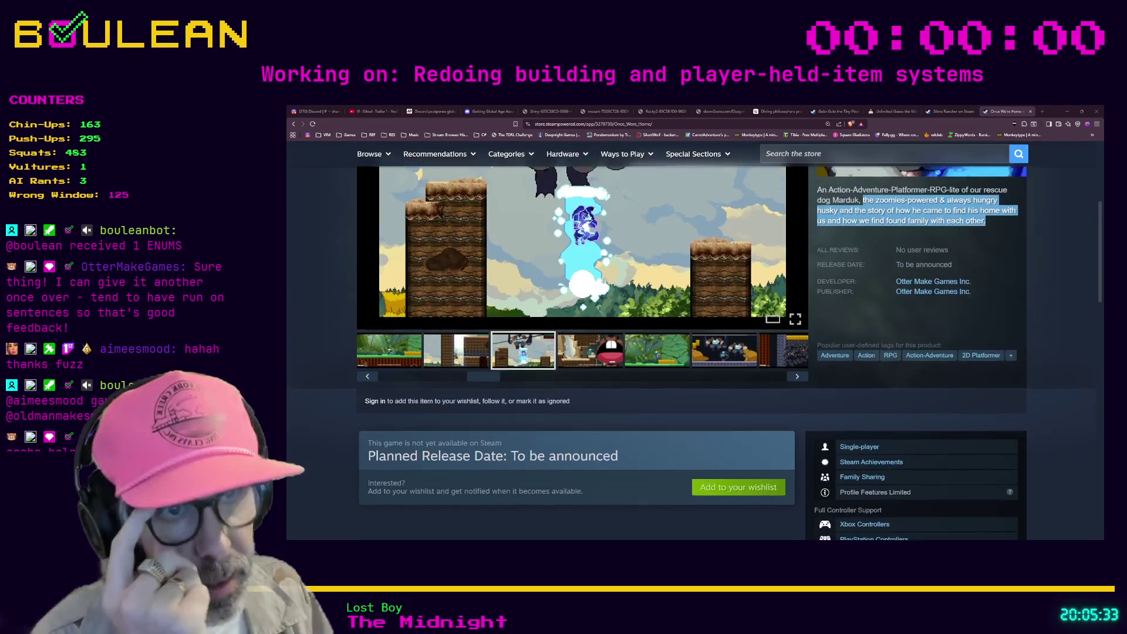
scroll(693, 341, "up", 2)
mouse_move(470, 470)
left_mouse_down()
mouse_move(437, 470)
mouse_move(752, 470)
mouse_move(395, 471)
left_mouse_up()
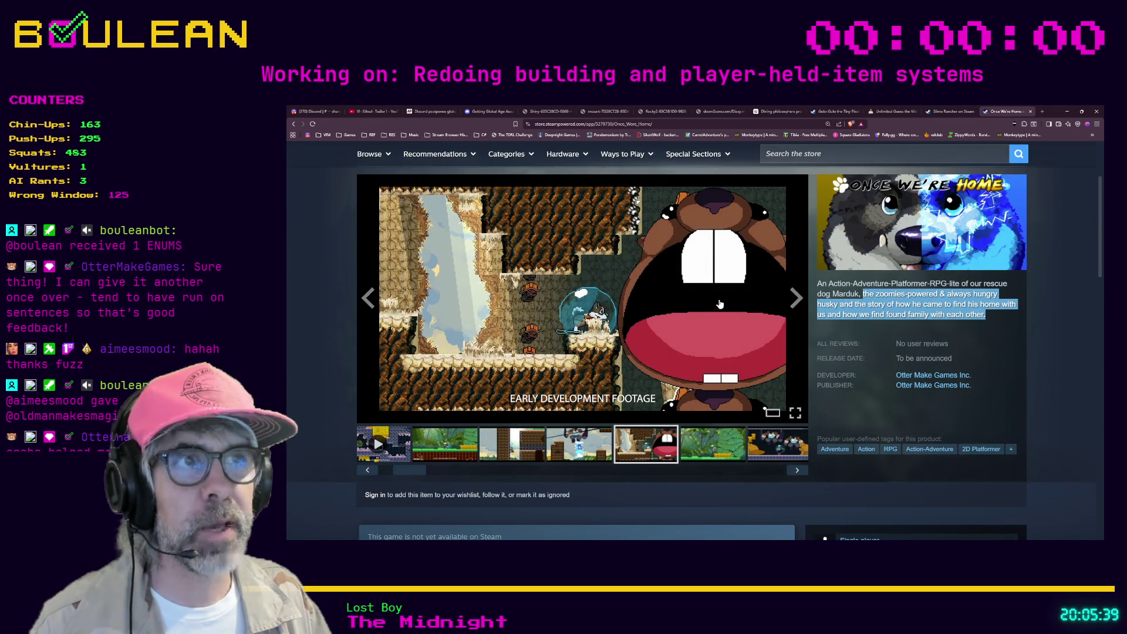
left_click_drag(411, 469, 394, 470)
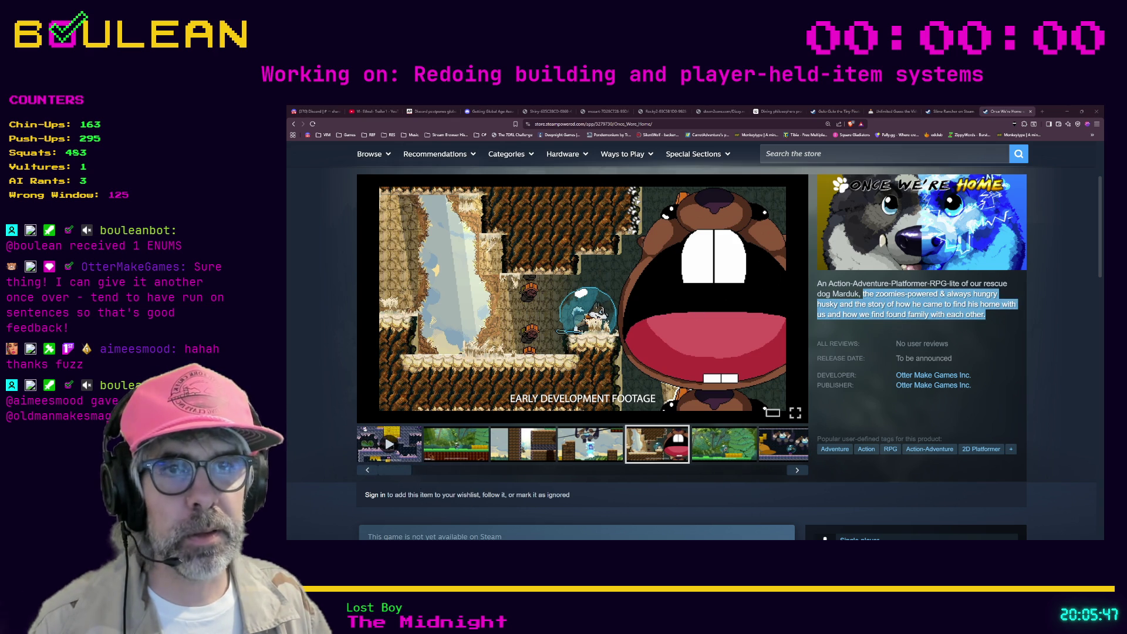
left_click(390, 445)
Step: Play the Once We're Home teaser, leave the enlarged view, and watch it fullscreen
left_click(795, 413)
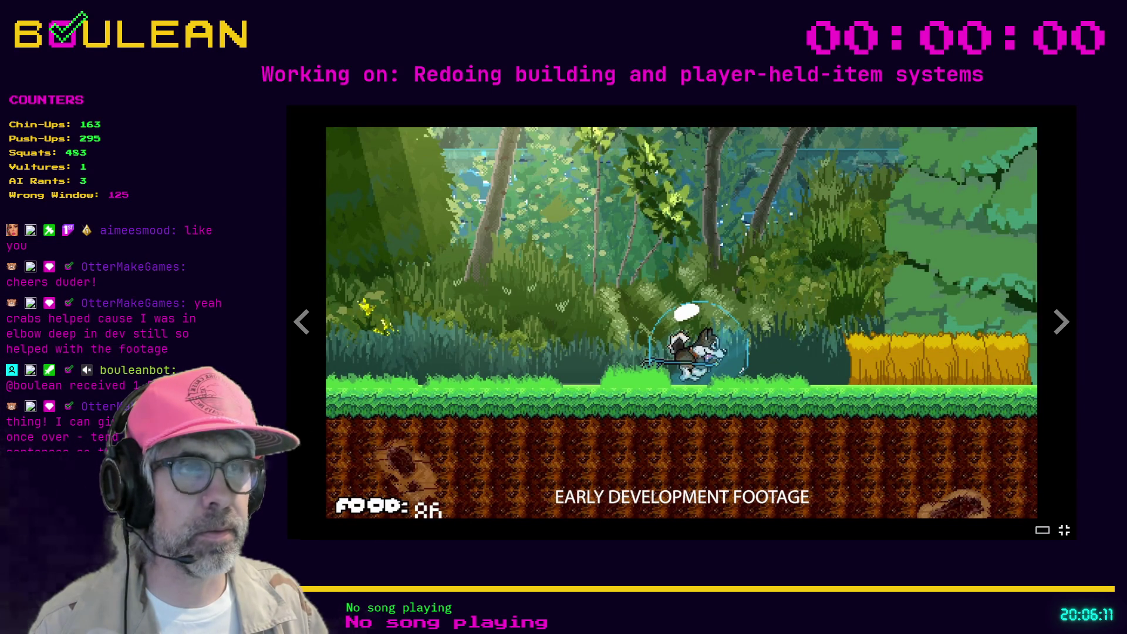
key("Escape")
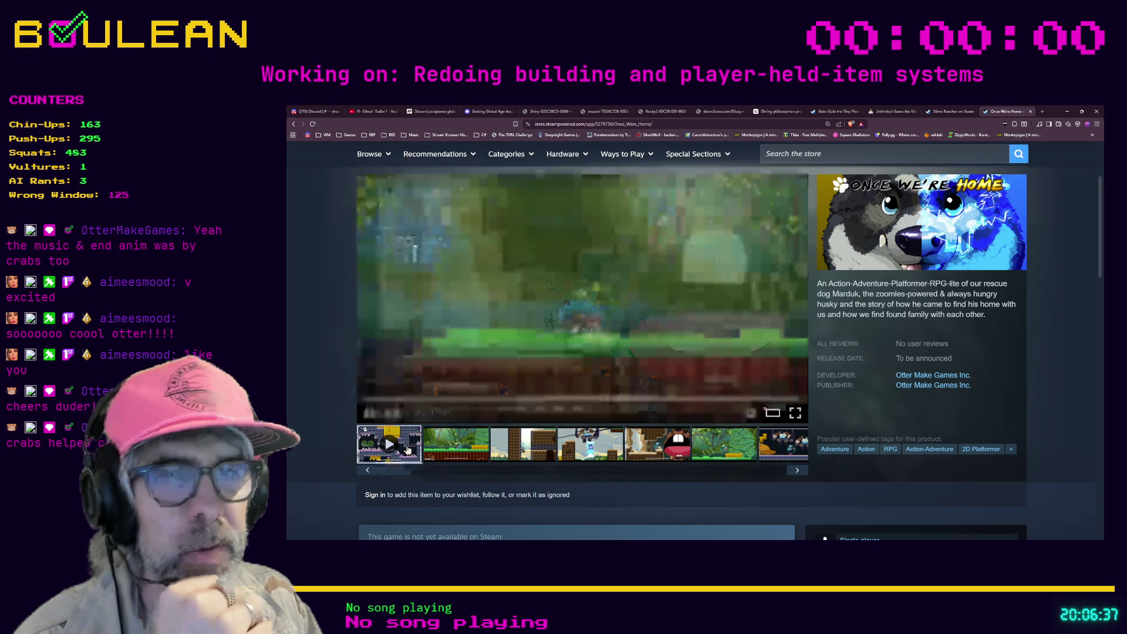
left_click(795, 414)
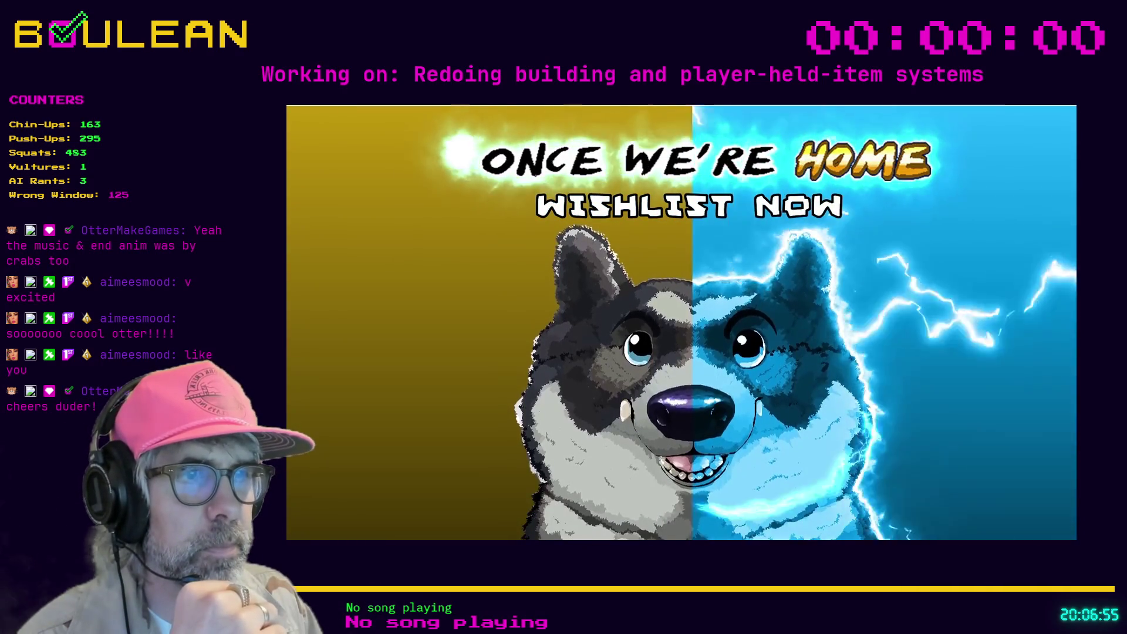
Step: Exit fullscreen, read the 'To be announced' release date below, then return to the gallery
mouse_move(789, 432)
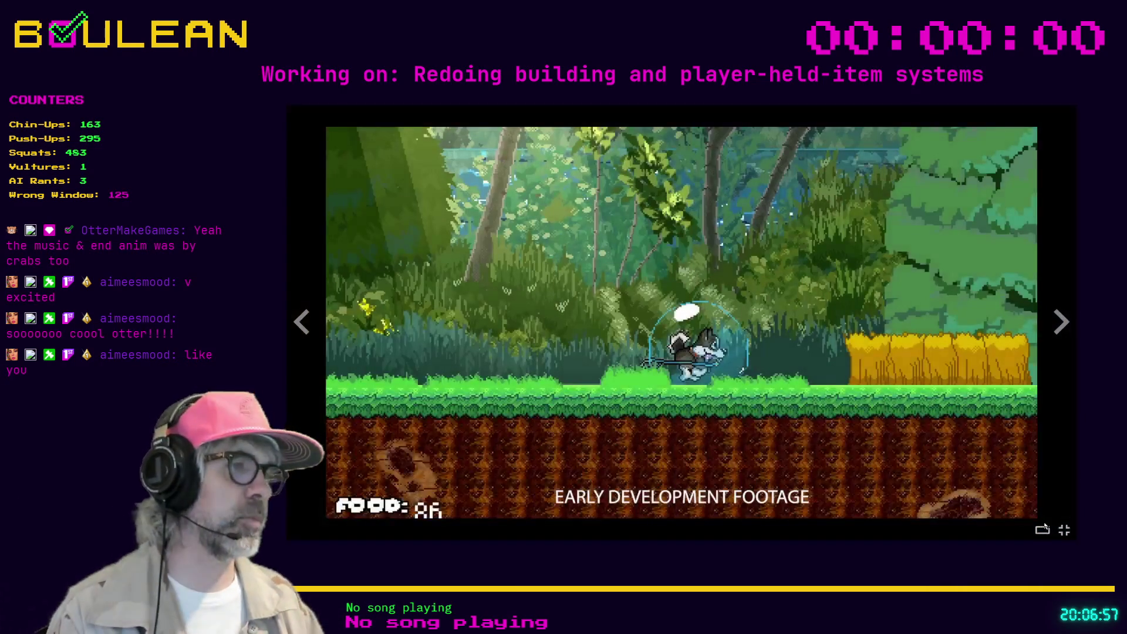
key("Escape")
scroll(616, 424, "down", 2)
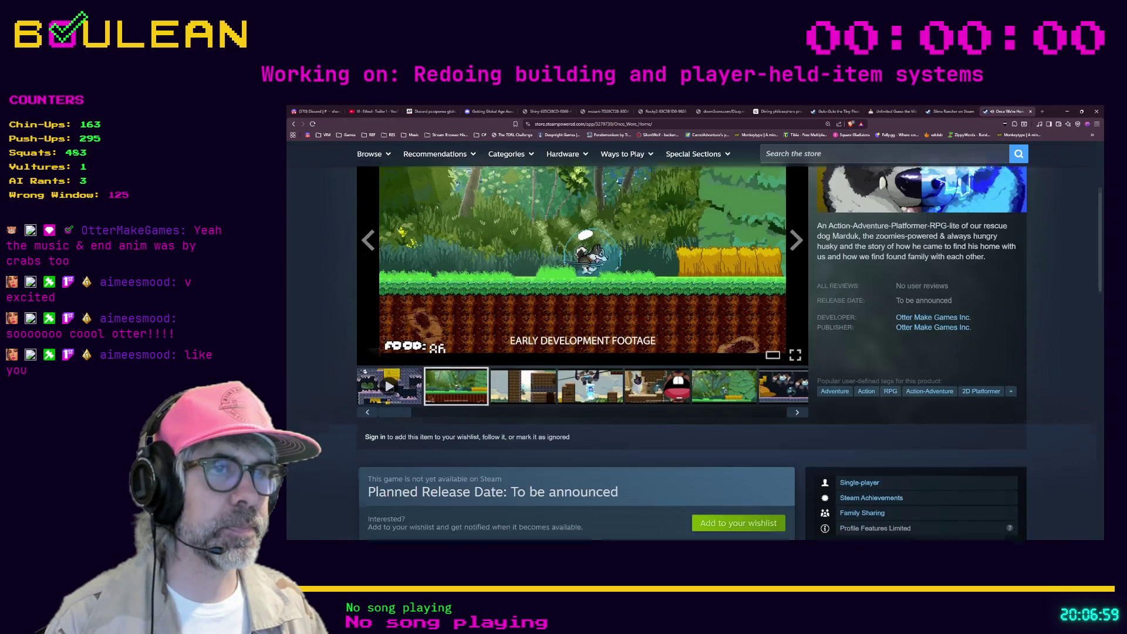
scroll(605, 435, "down", 1)
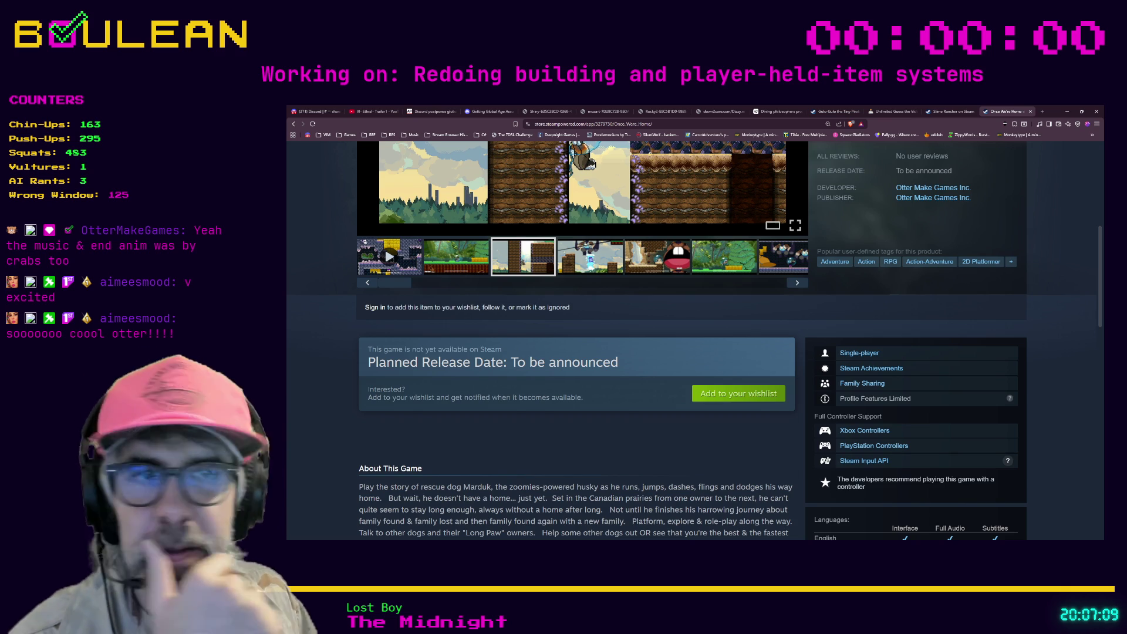
scroll(522, 460, "down", 1)
scroll(523, 460, "up", 3)
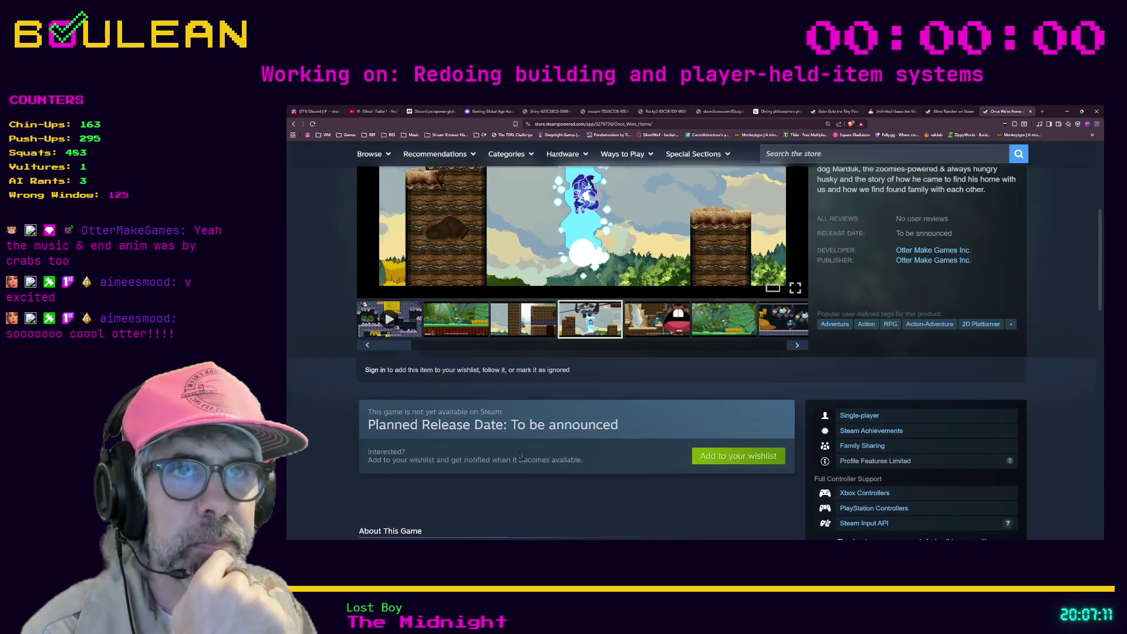
Step: Page through the enlarged trailer screenshots to the last one, then close the viewer
left_click(445, 322)
left_click(582, 229)
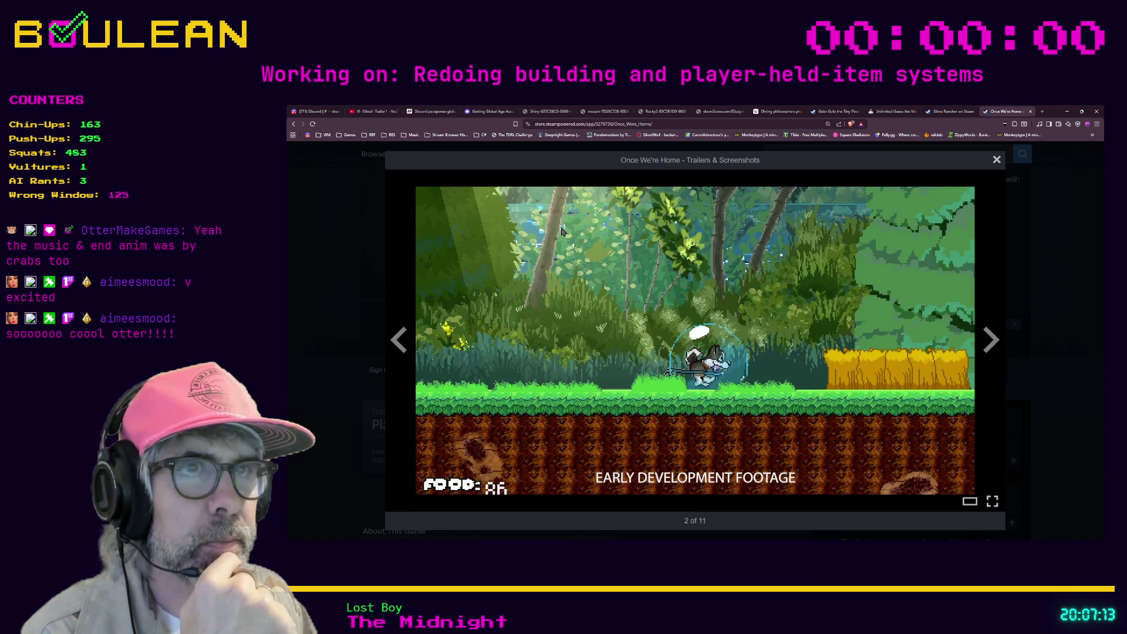
left_click(991, 346)
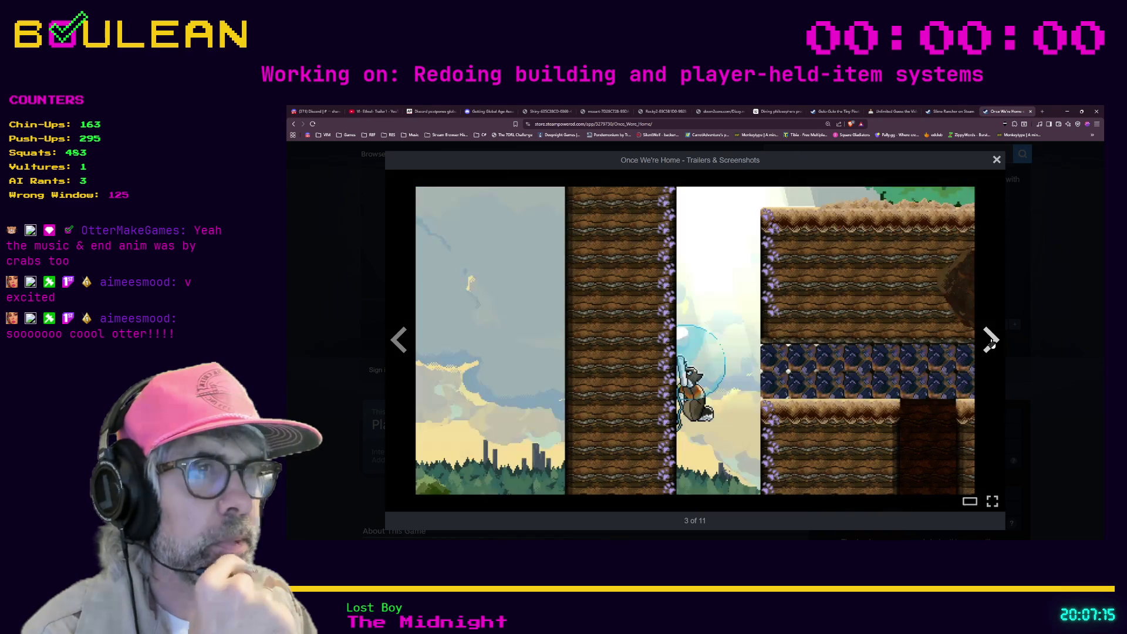
left_click(991, 343)
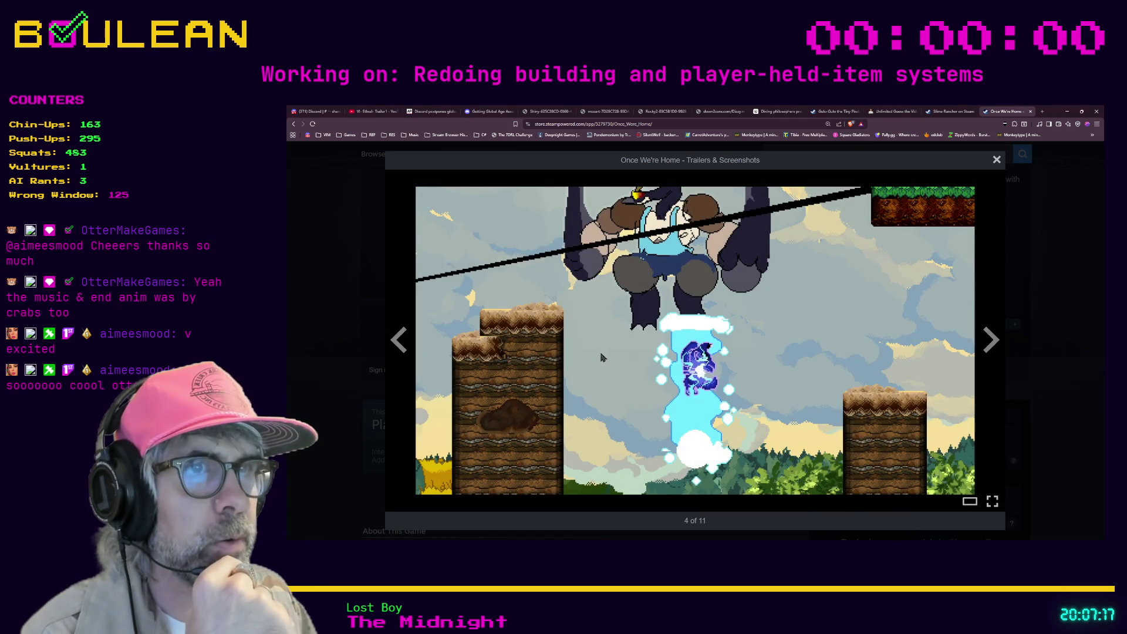
left_click(395, 349)
left_click(990, 344)
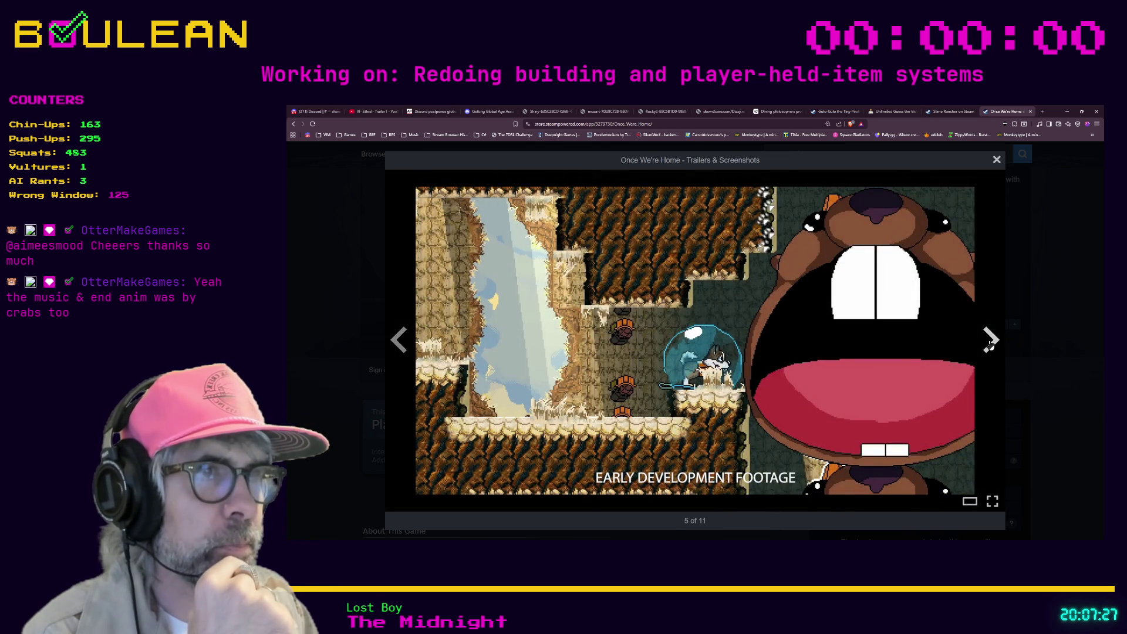
left_click(990, 345)
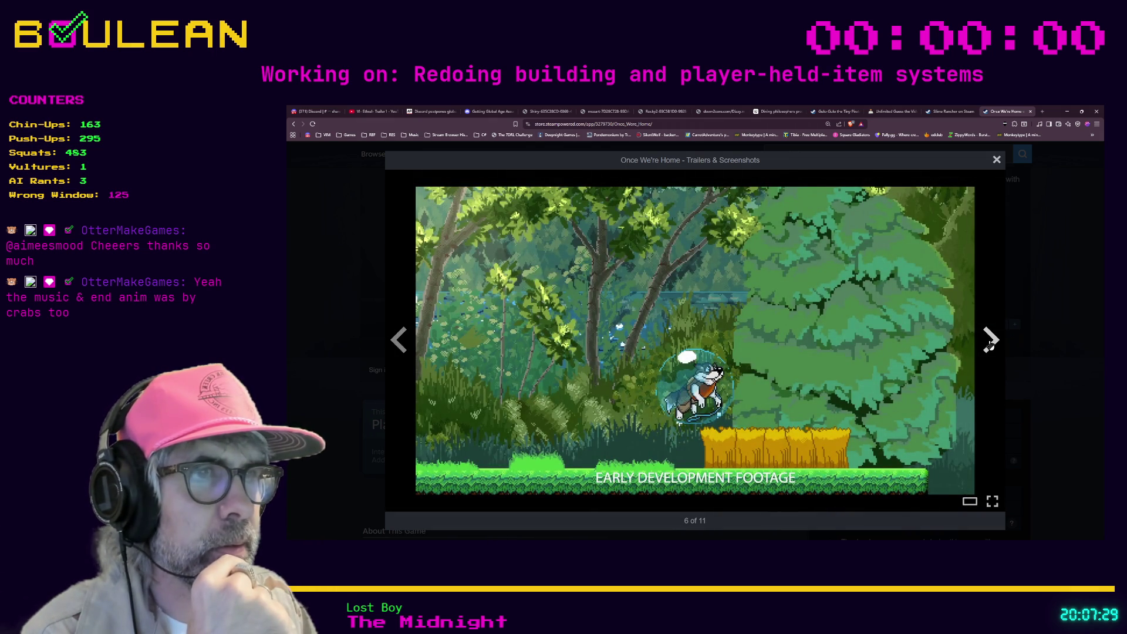
left_click(990, 344)
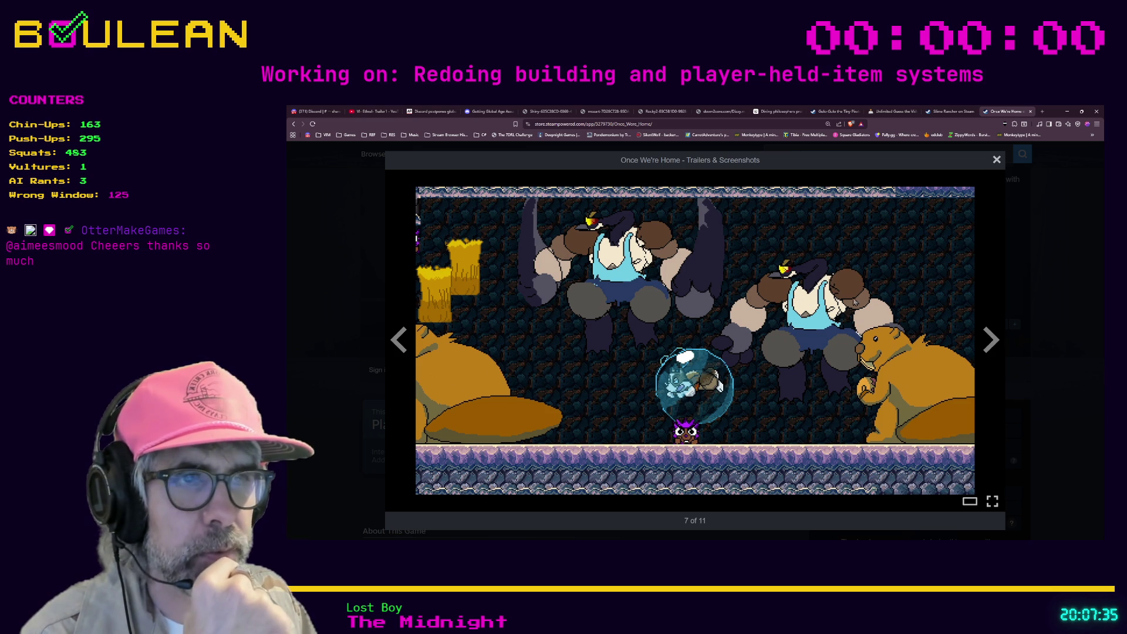
left_click(991, 344)
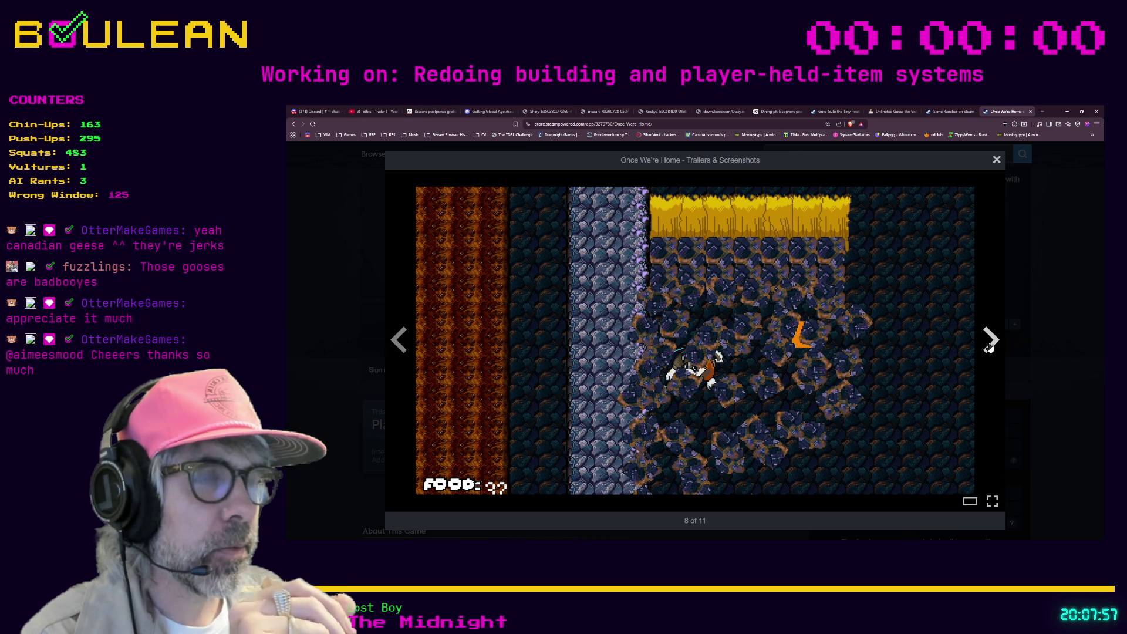
left_click(988, 347)
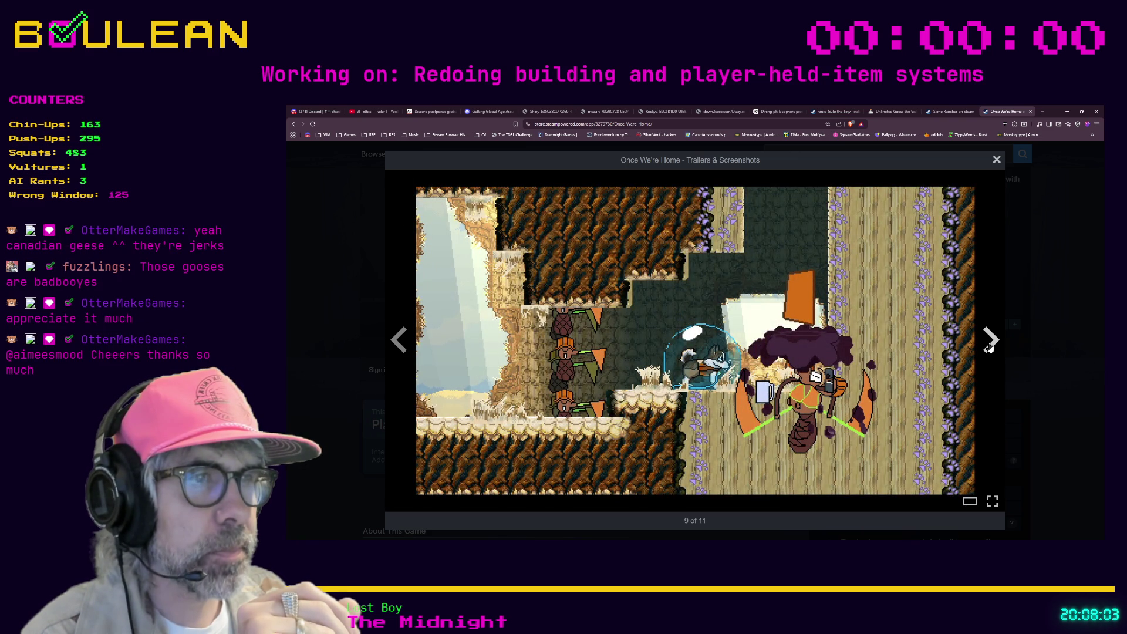
left_click(989, 347)
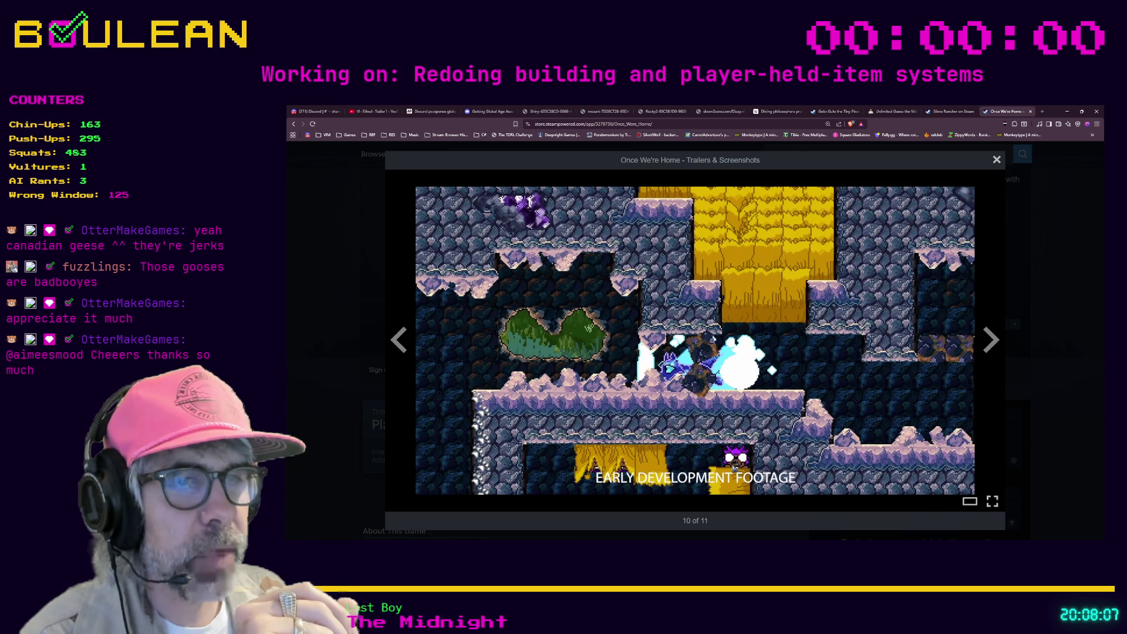
left_click(990, 347)
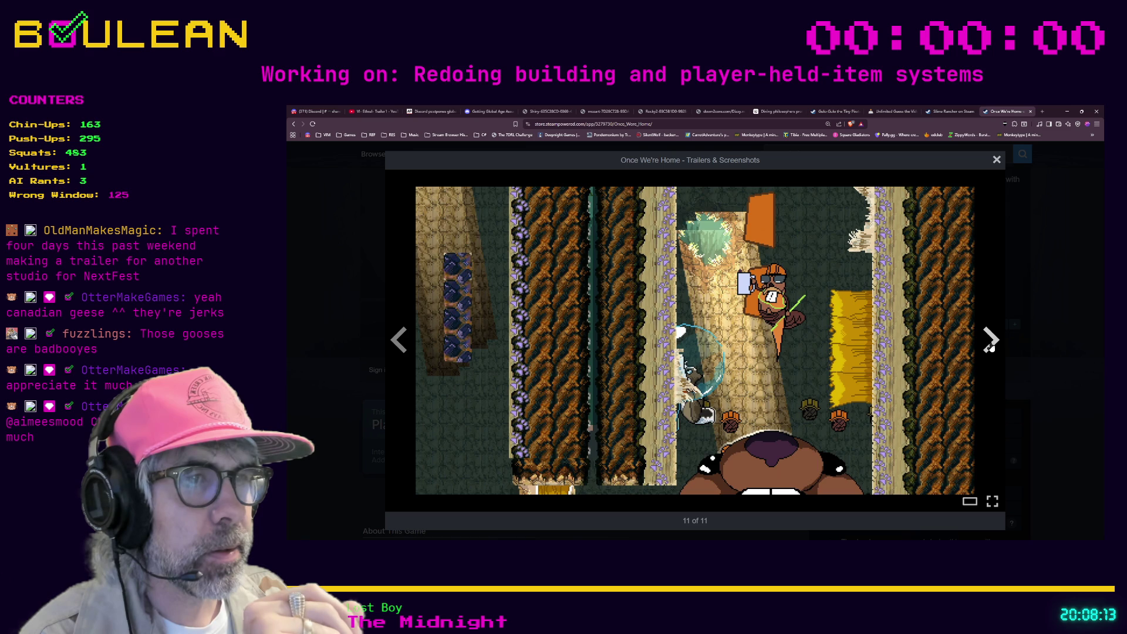
double_click(990, 346)
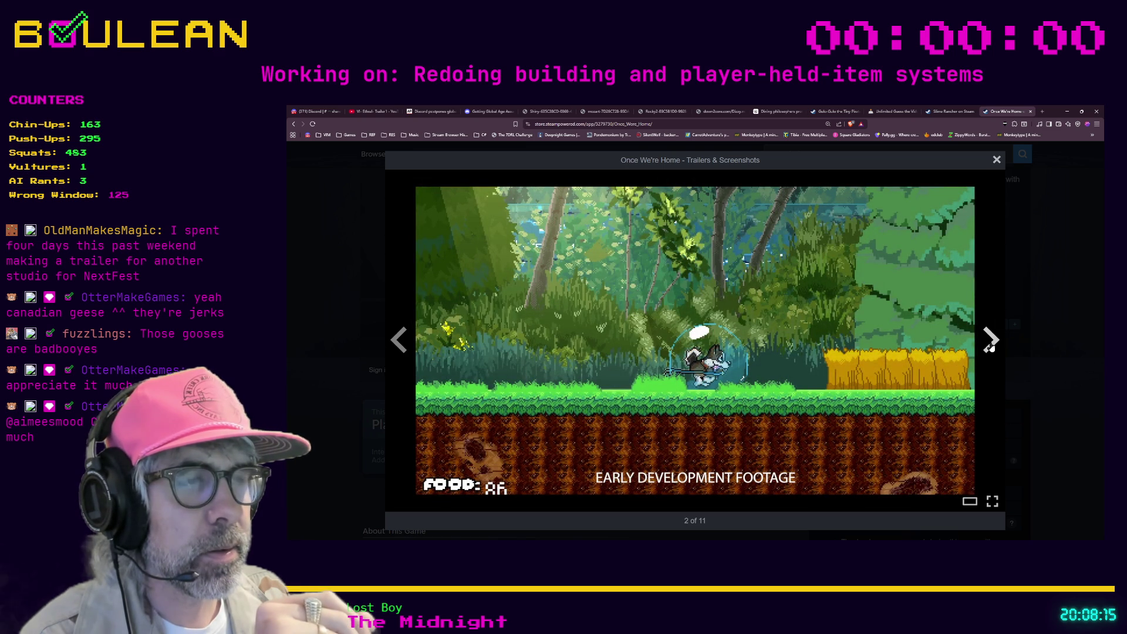
key("Escape")
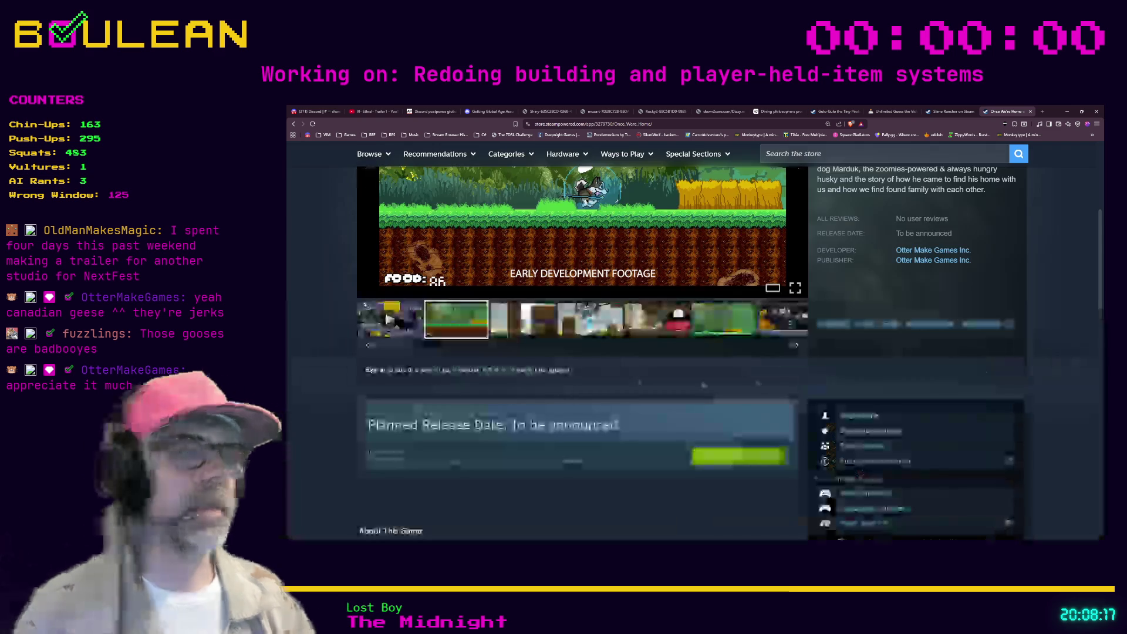
Step: Read through About This Game and System Requirements, then minimize the browser
scroll(626, 385, "down", 2)
scroll(626, 385, "down", 2)
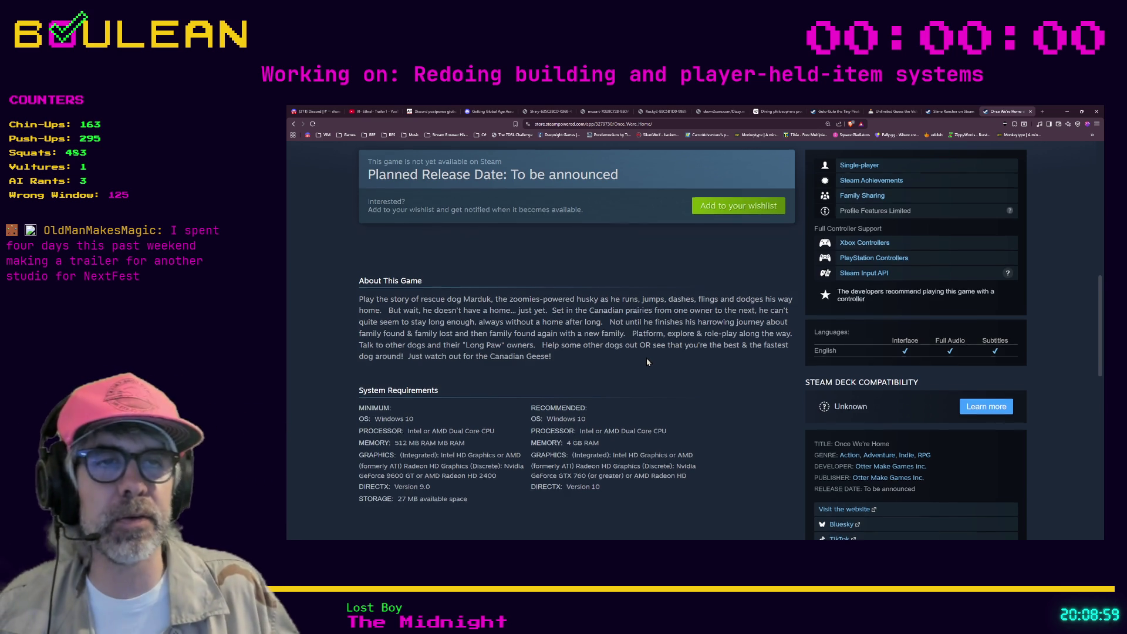
scroll(648, 359, "down", 5)
scroll(647, 362, "up", 15)
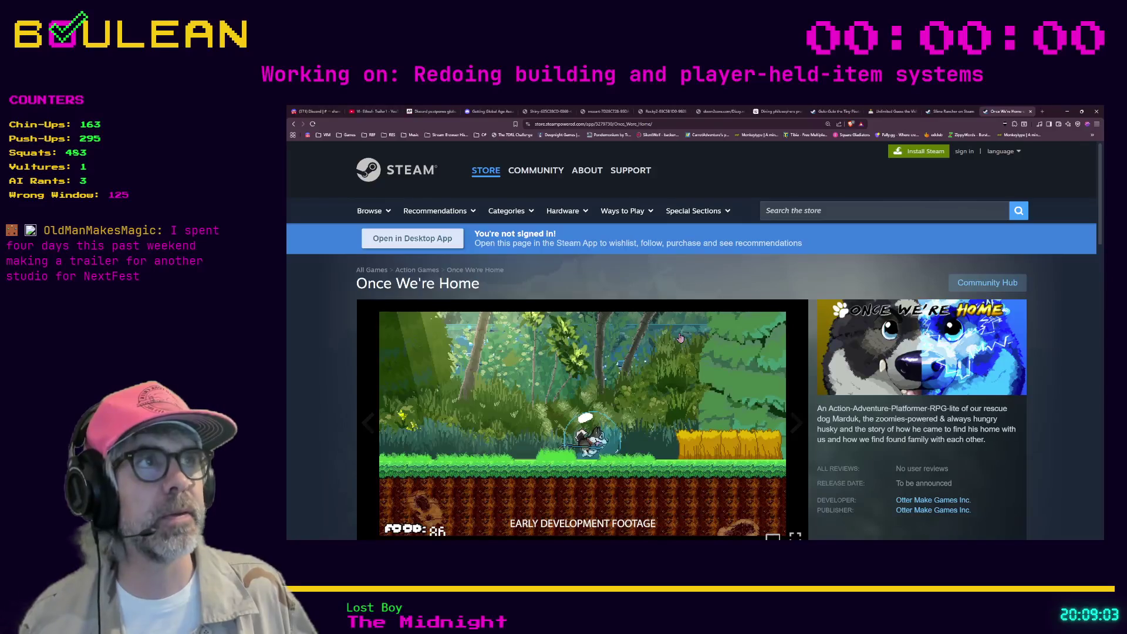
left_click(1068, 112)
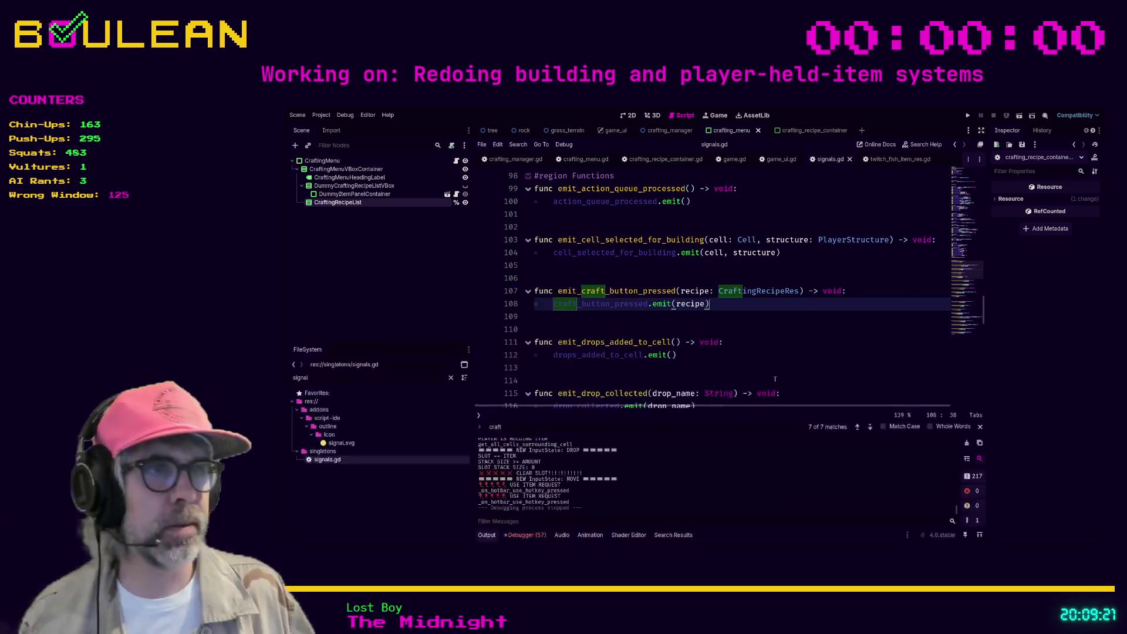
Step: Review lines 108–115 of signals.gd, then run the project with F5
left_click(776, 352)
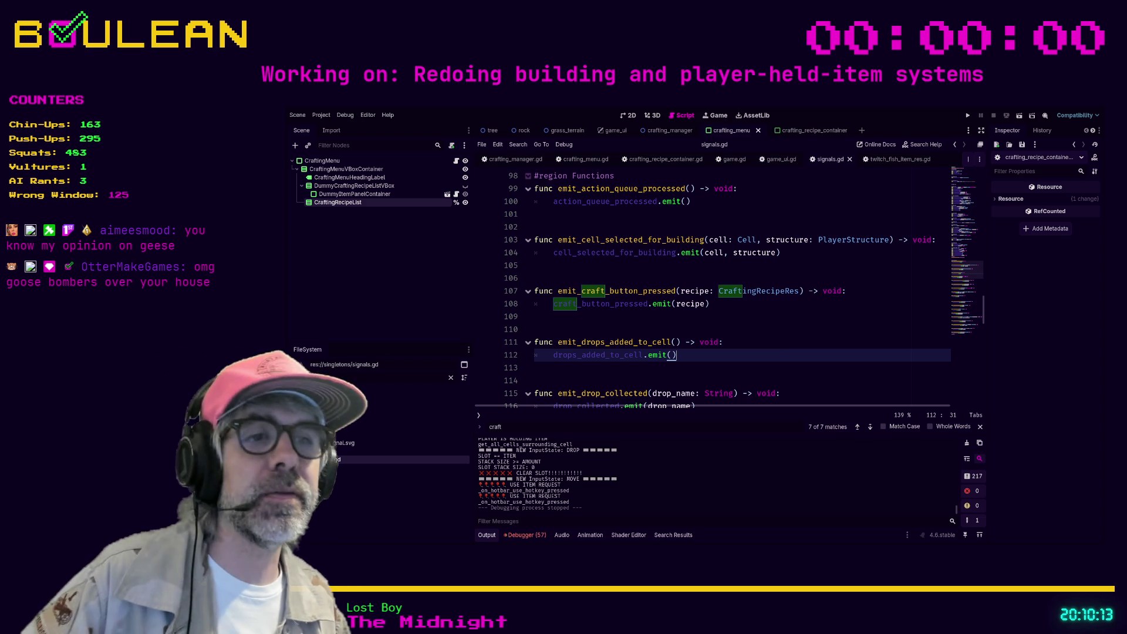
left_click(573, 393)
left_click(565, 381)
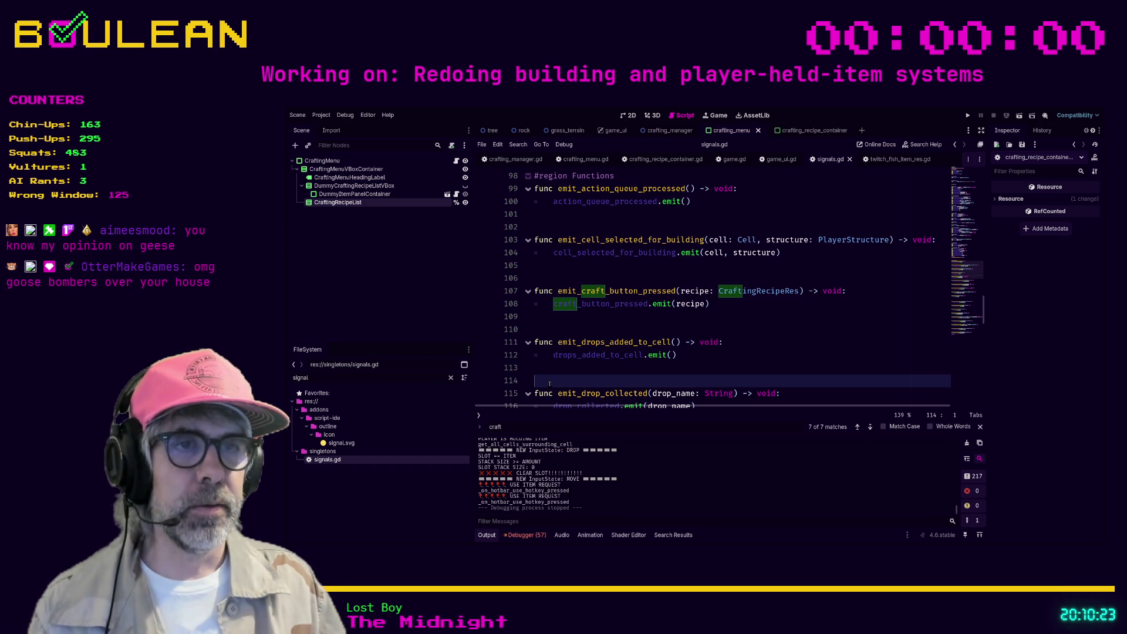
left_click(550, 369)
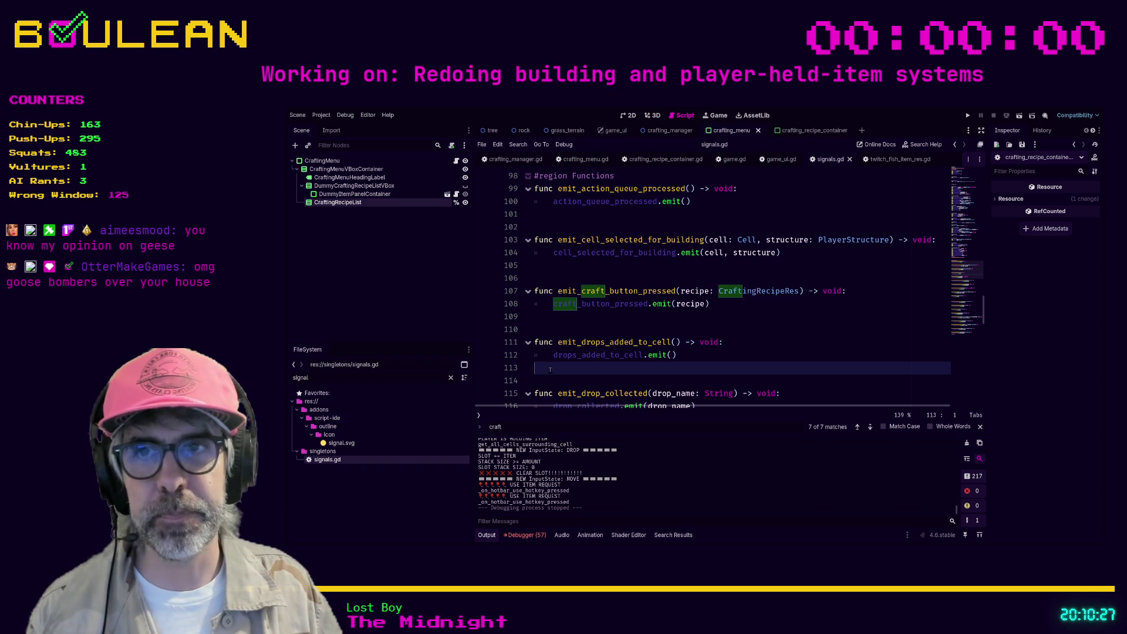
left_click(634, 330)
scroll(634, 331, "up", 1)
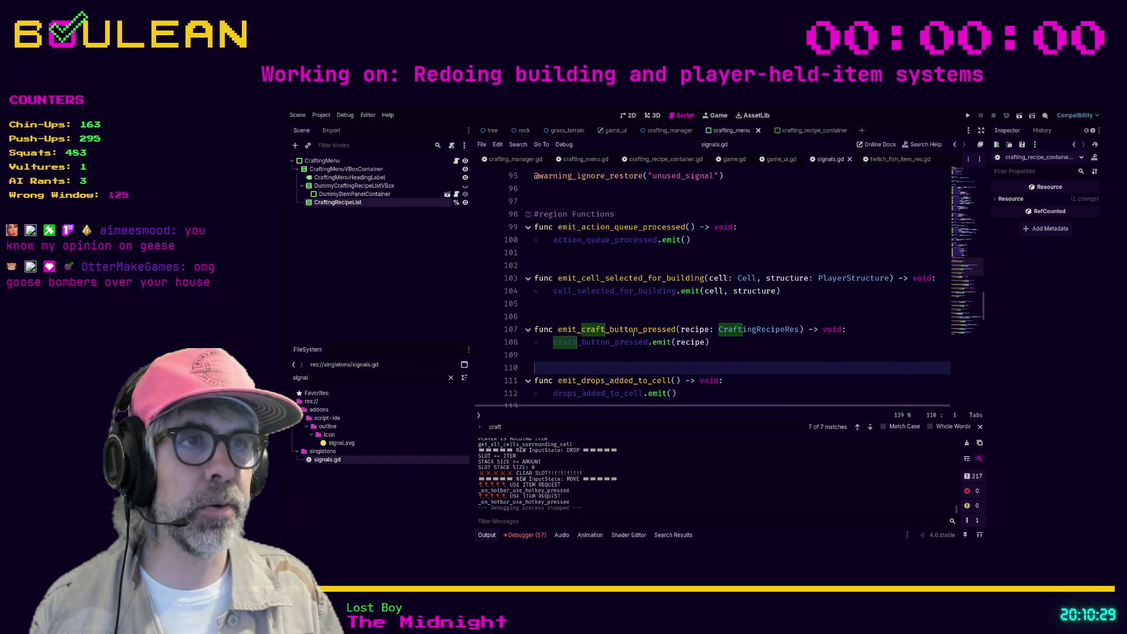
key("F5")
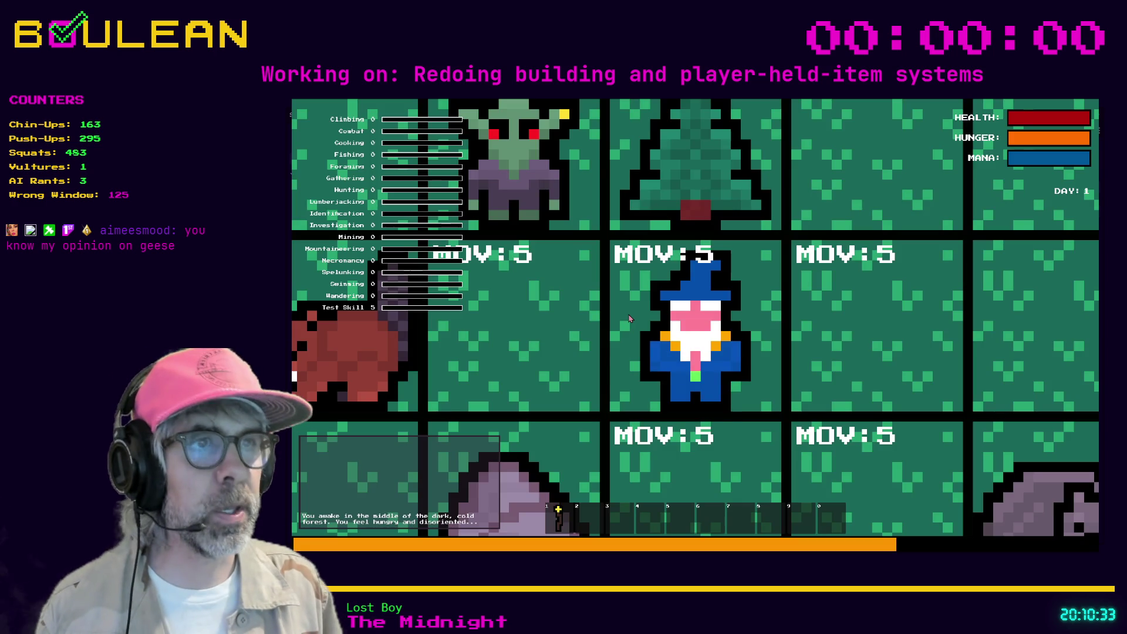
Step: Move the wizard to harvest the Red Mushroom, then craft a Camp Fire beside him
key("c")
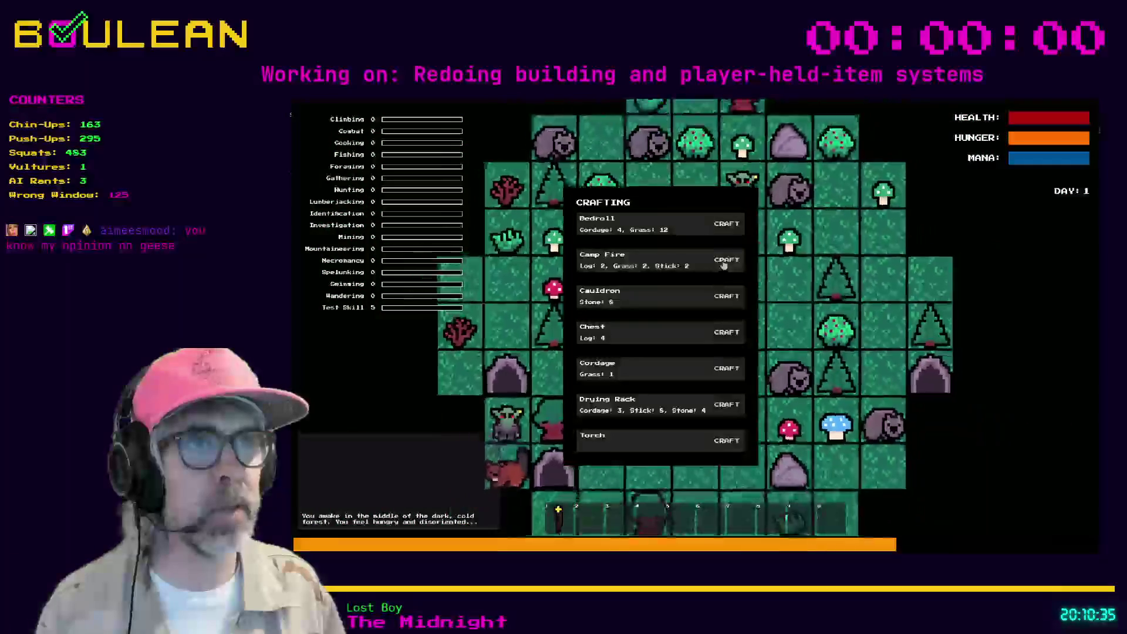
key("c")
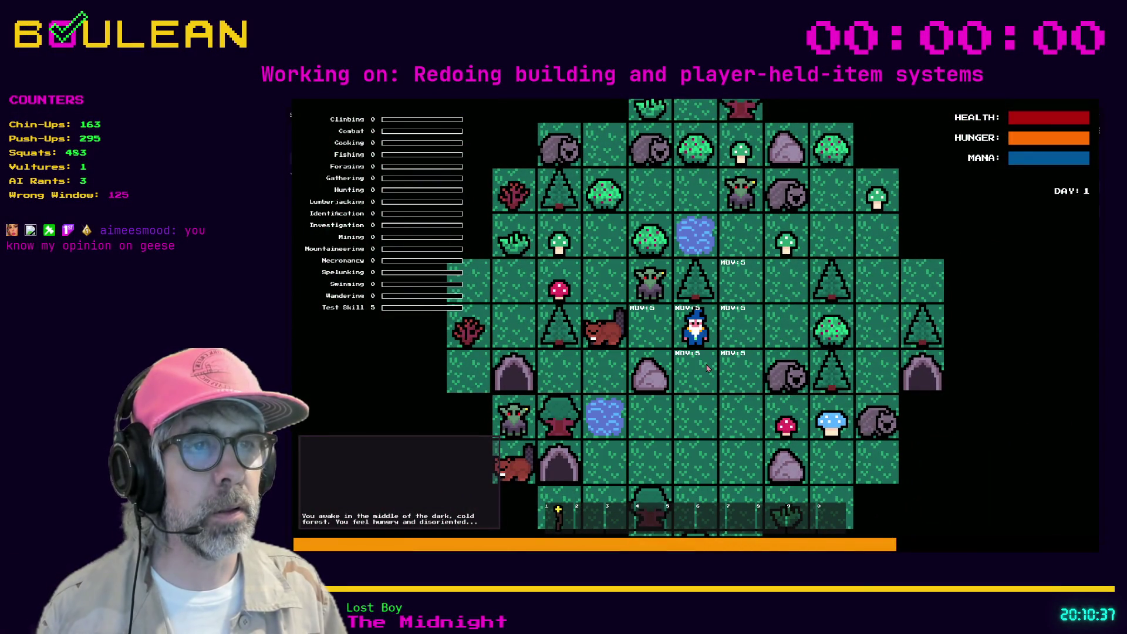
key("d")
key("s")
key("s")
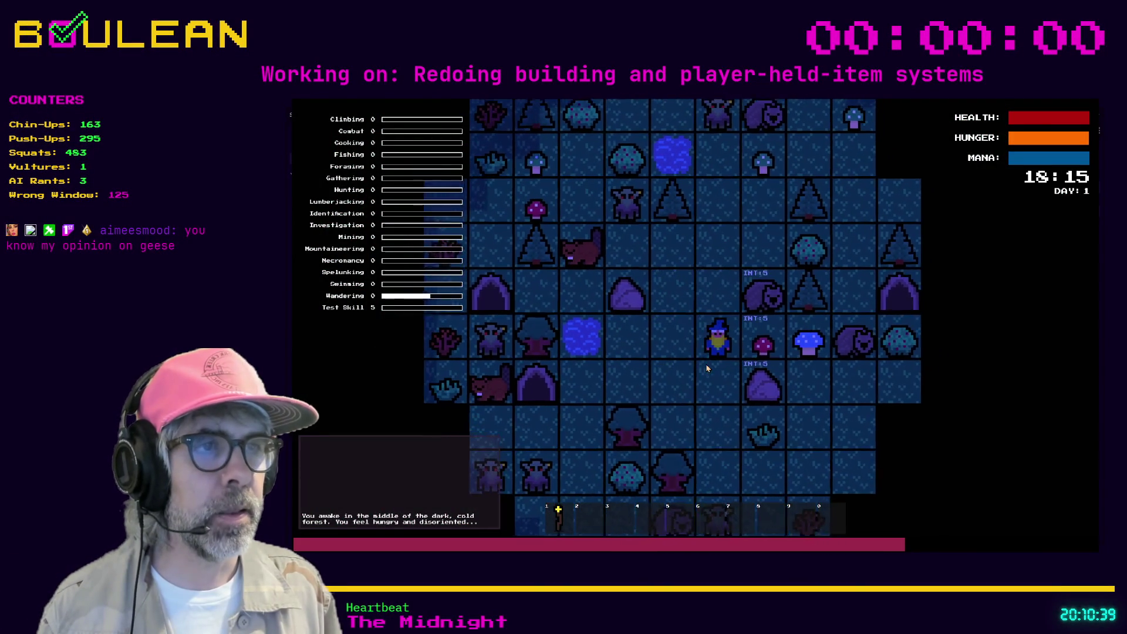
key("d")
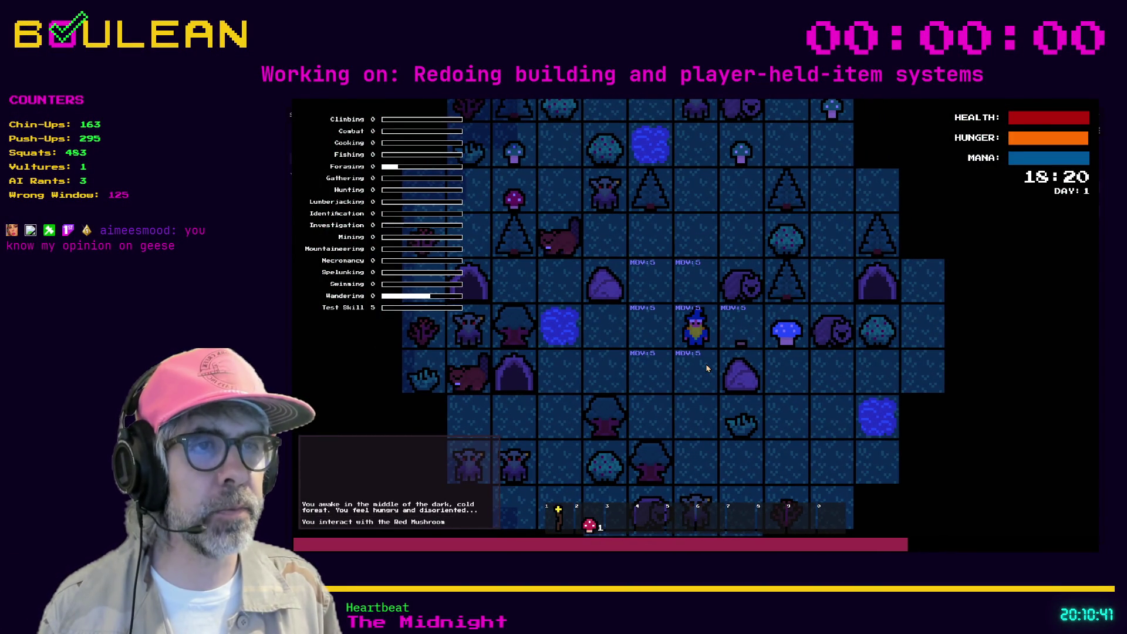
key("a")
key("c")
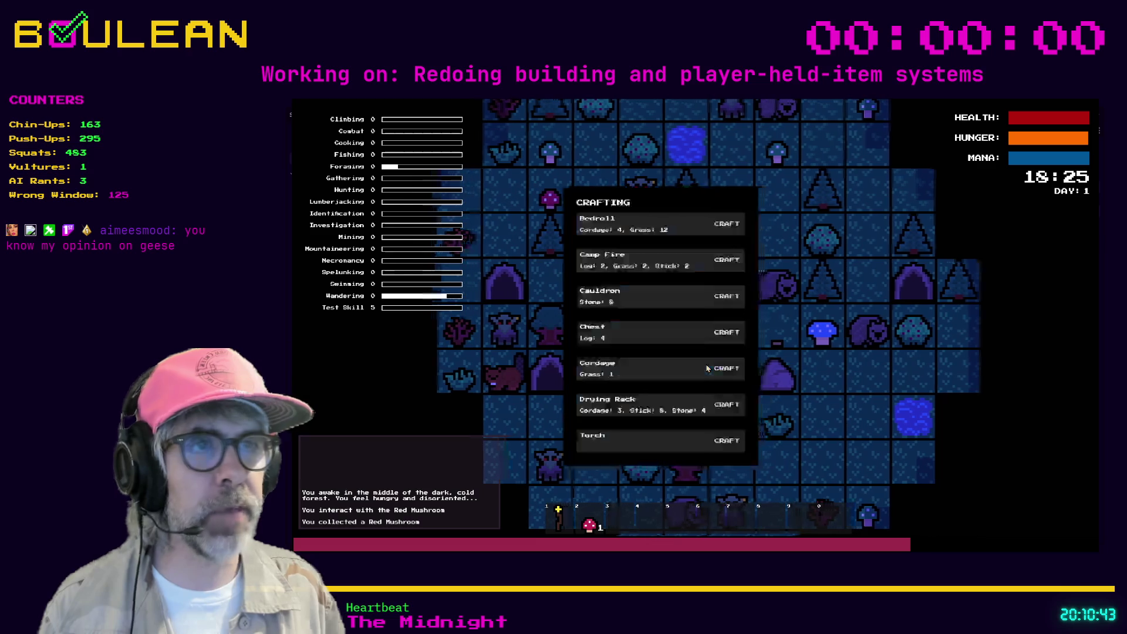
left_click(729, 262)
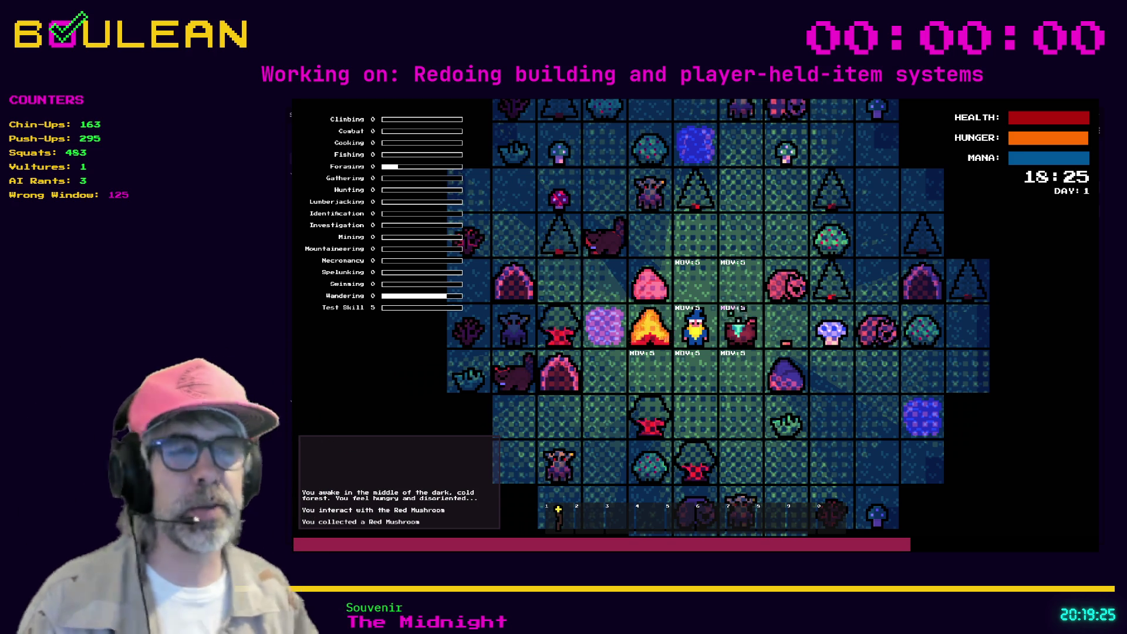
Step: Stop the game, search 'wonder twins' in a new browser tab, and open the YouTube result
key("F8")
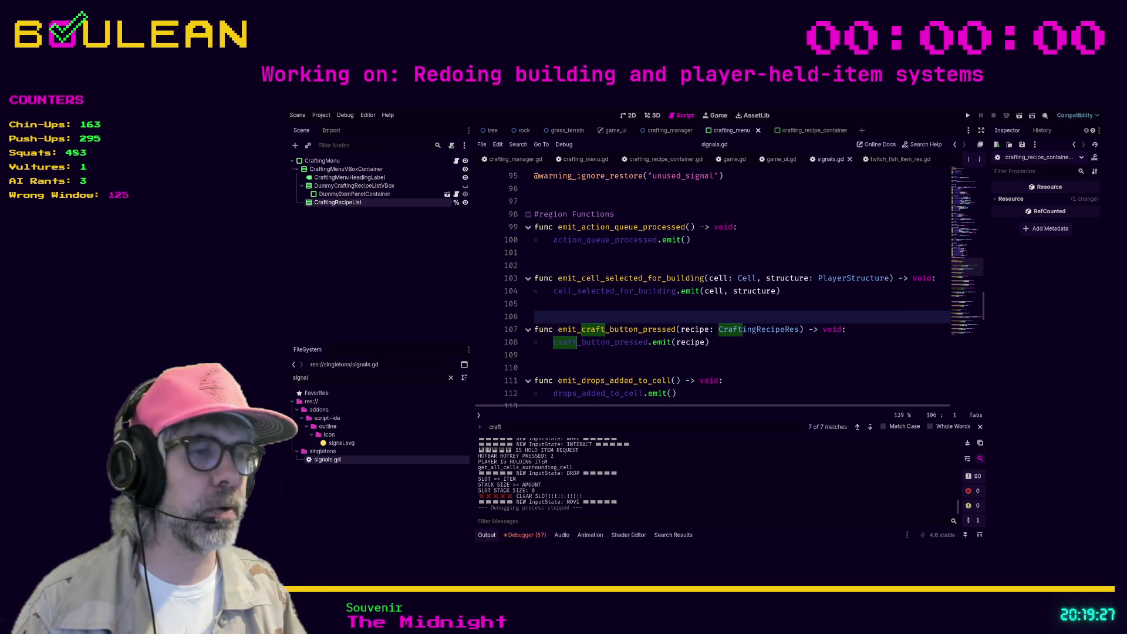
key("alt+Tab")
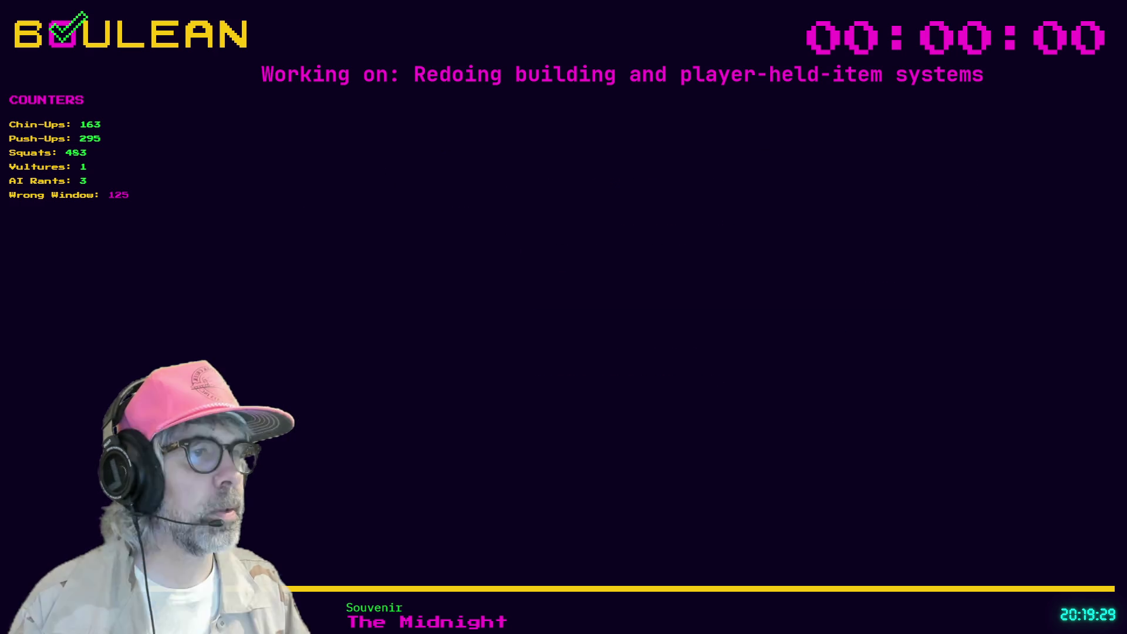
key("ctrl+t")
type("wonder twins")
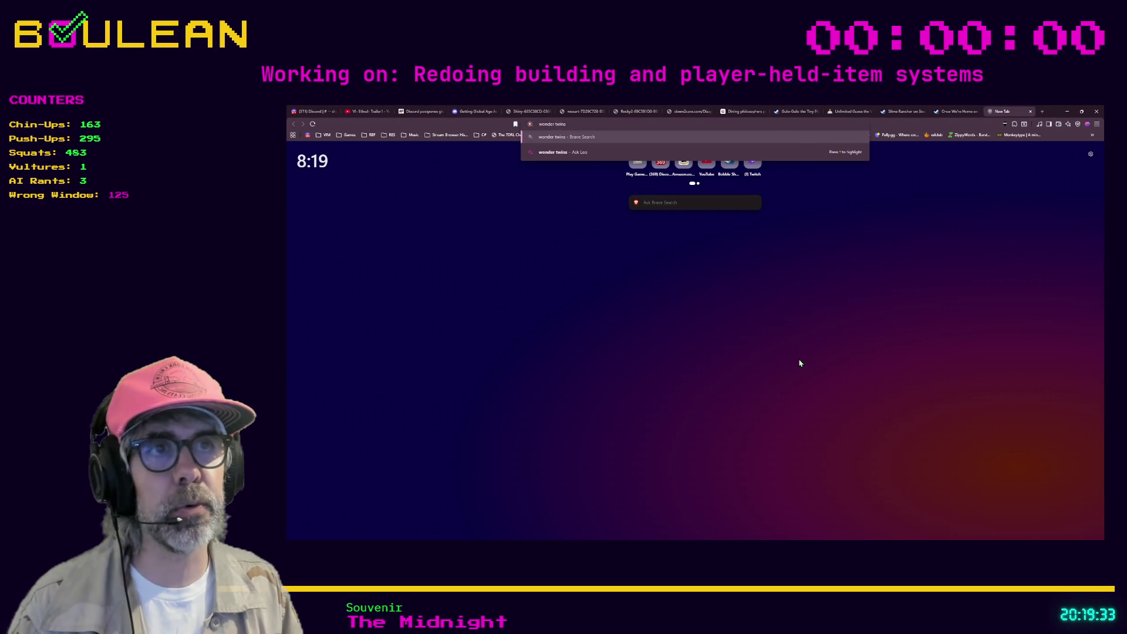
key("Return")
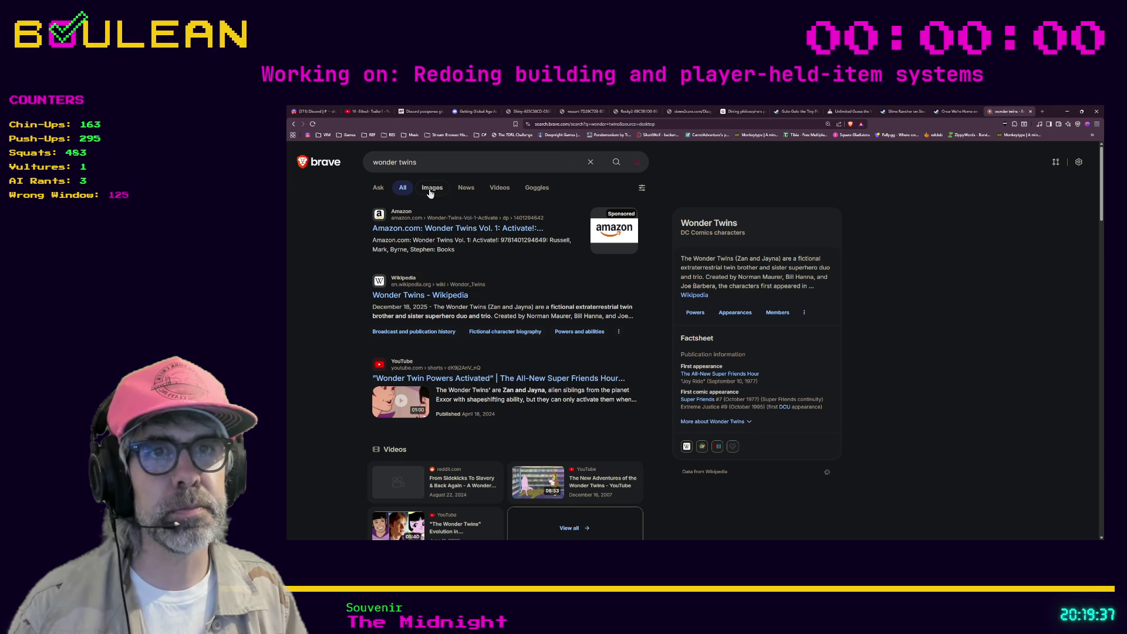
left_click(503, 381)
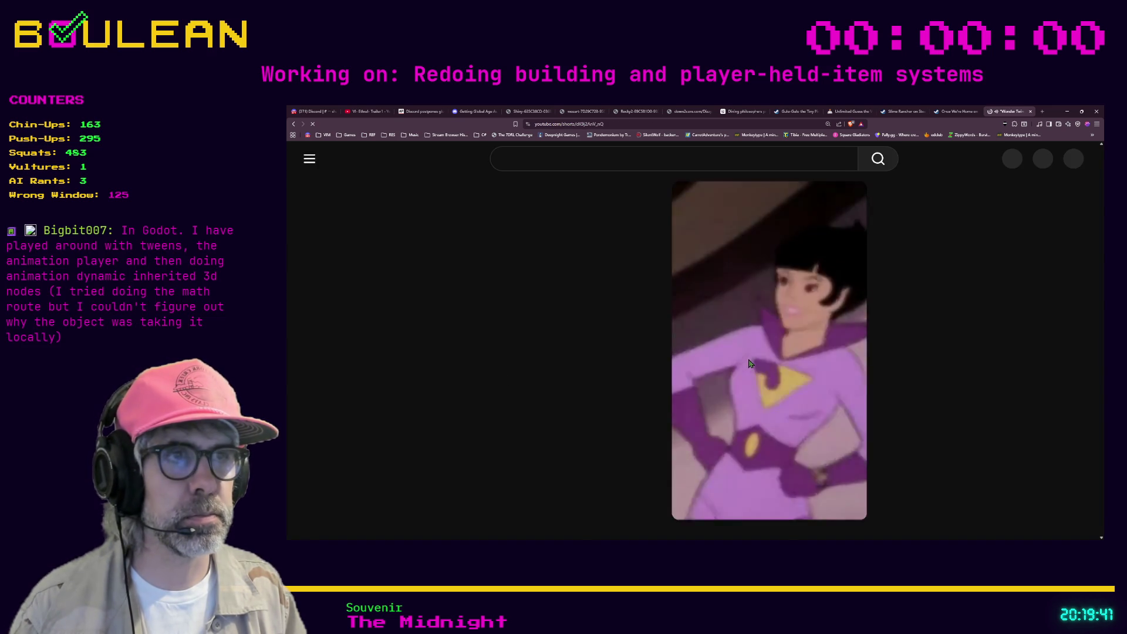
Step: Play and pause the Wonder Twins Short, then minimize the browser window
left_click(748, 359)
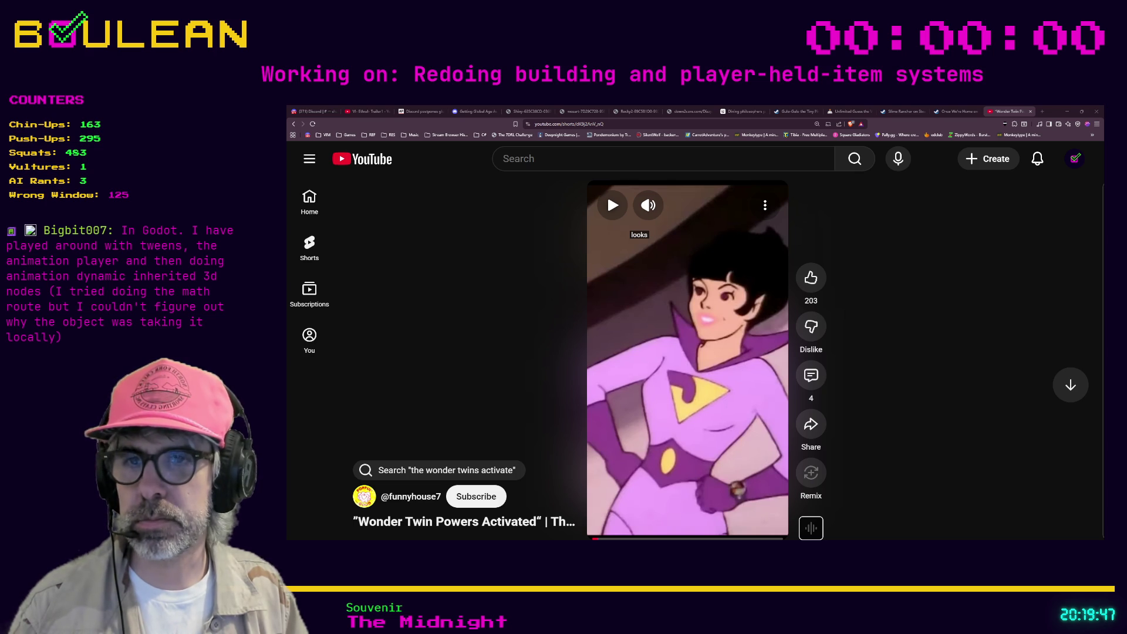
left_click(690, 391)
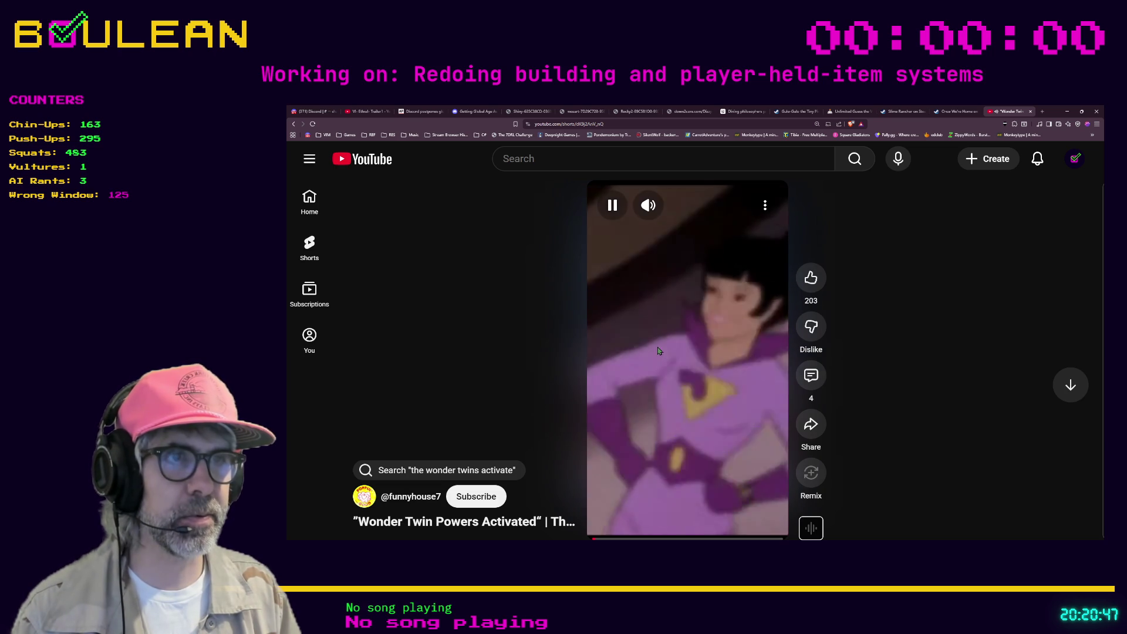
left_click(654, 354)
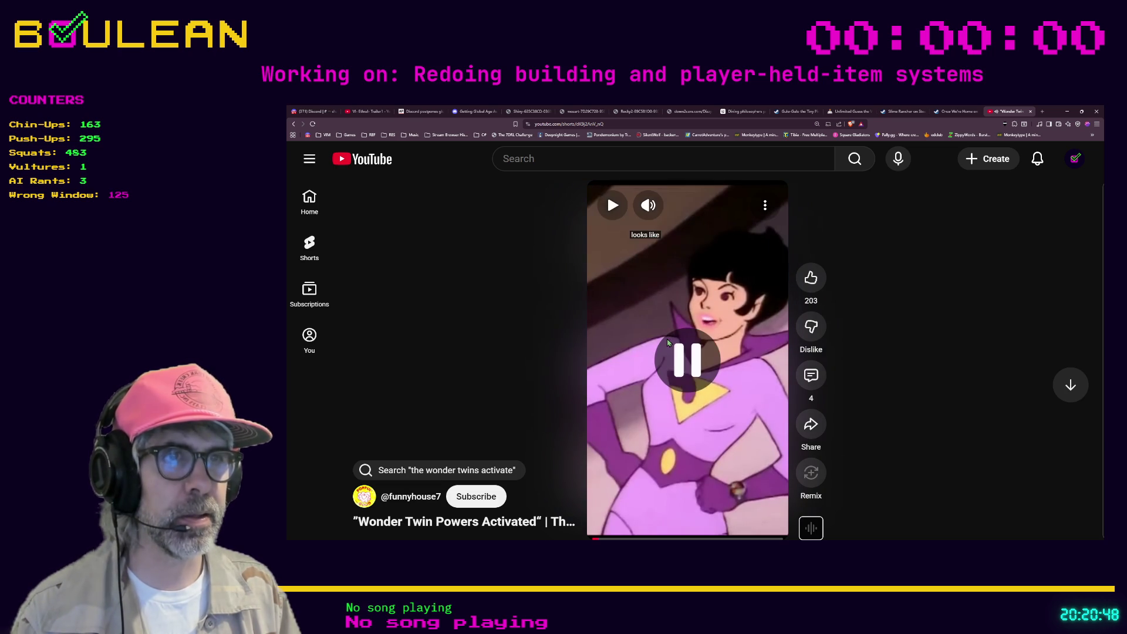
left_click(1067, 111)
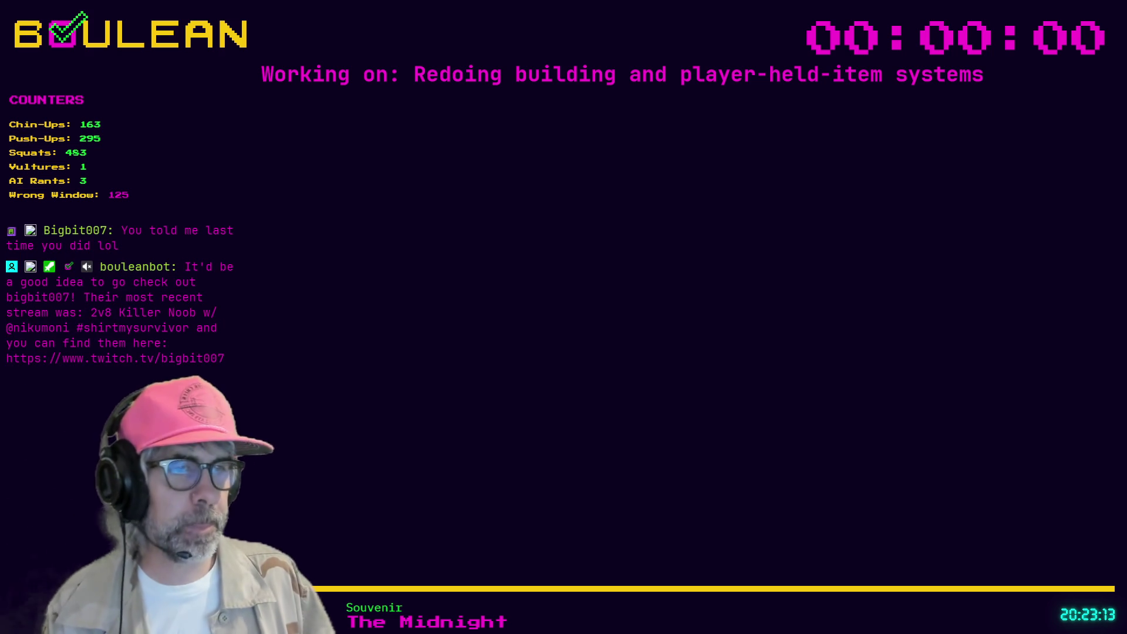
left_click(730, 369)
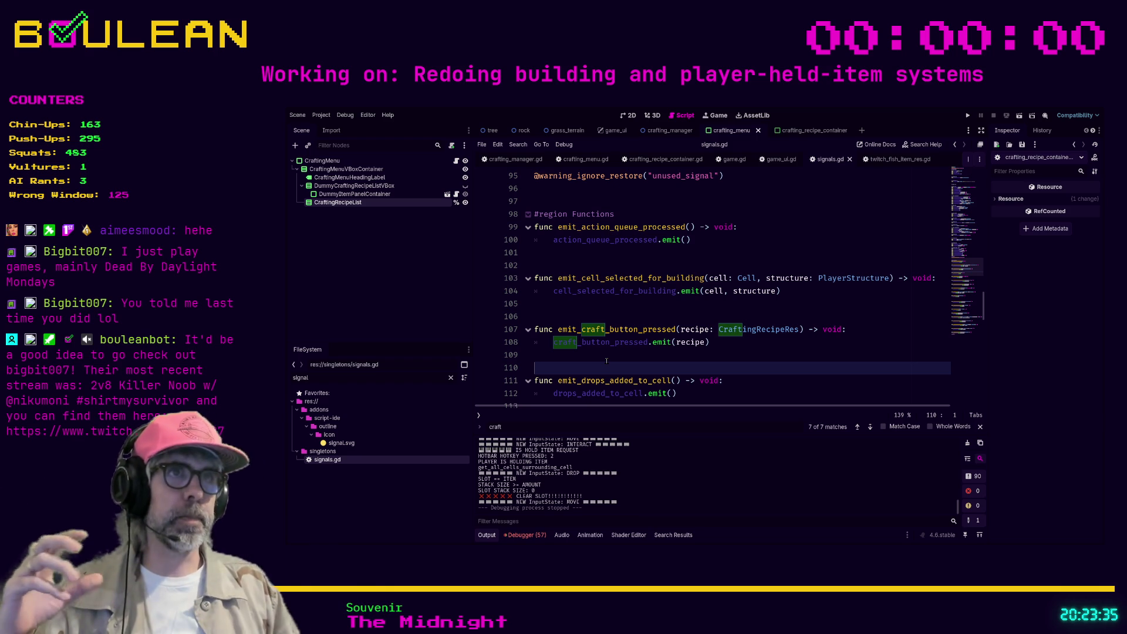
Step: Switch to crafting_manager.gd, review its enums and variables, and place the caret at line 28's end
left_click(516, 159)
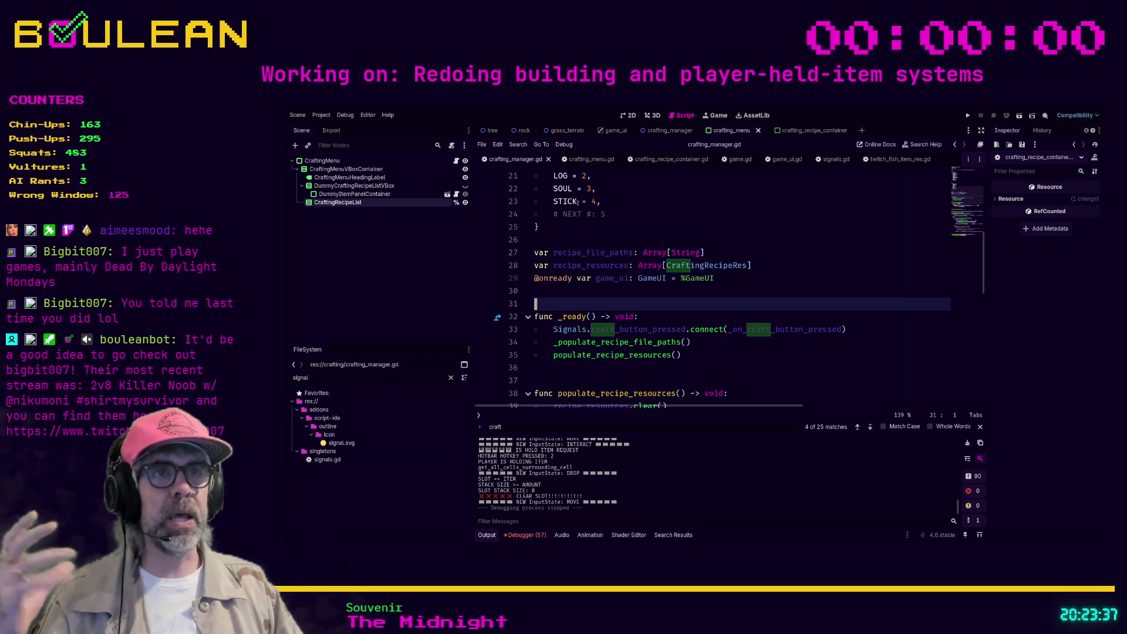
scroll(651, 276, "up", 7)
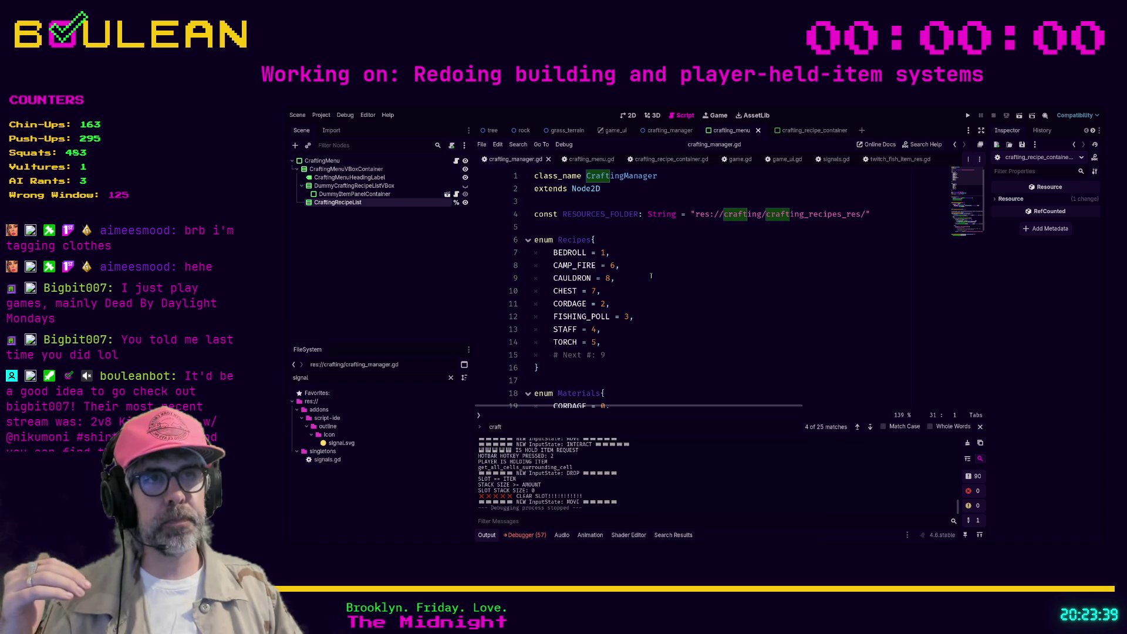
scroll(651, 276, "down", 7)
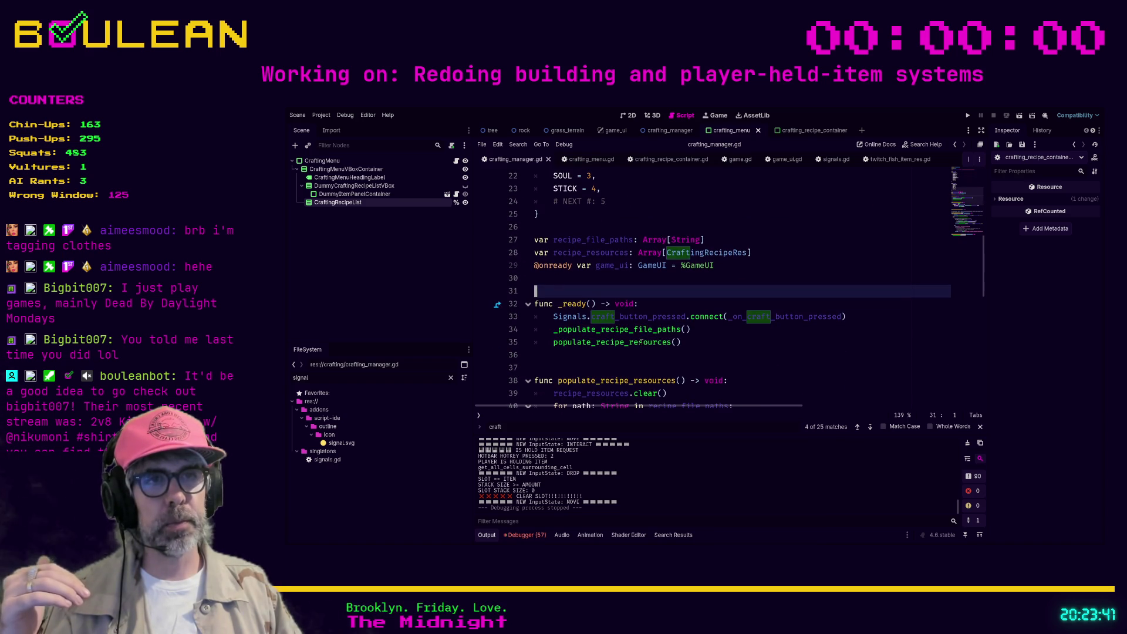
scroll(640, 342, "up", 2)
left_click(758, 330)
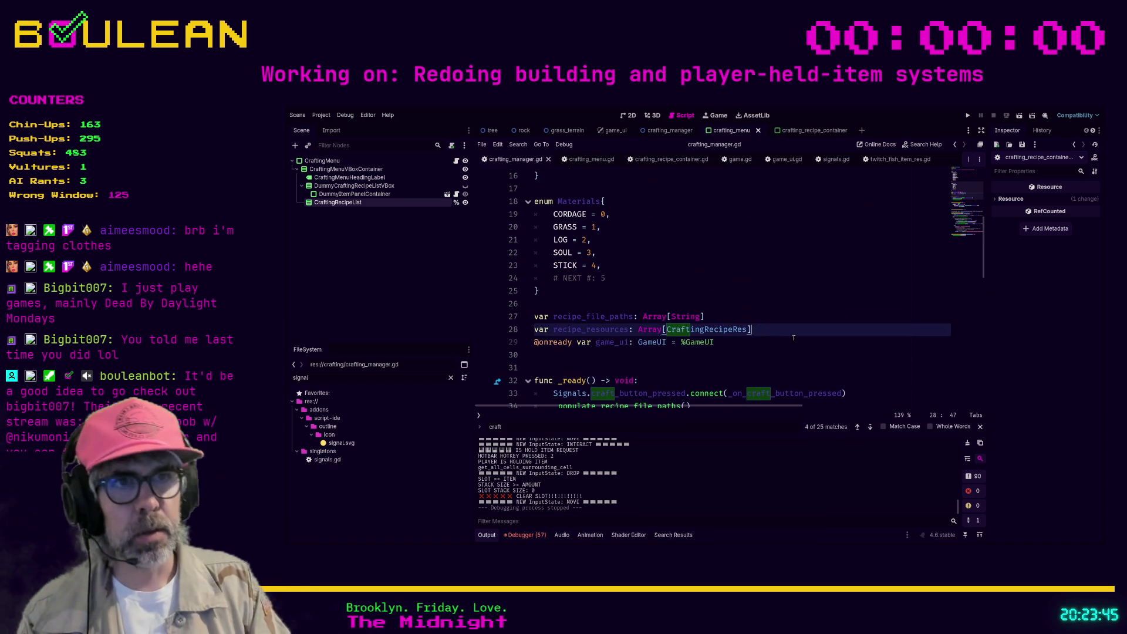
Step: Add line 29 declaring var pending_placement: PlayerStructure below recipe_resources, using autocomplete for the type
key("Return")
type("var pending_placement:")
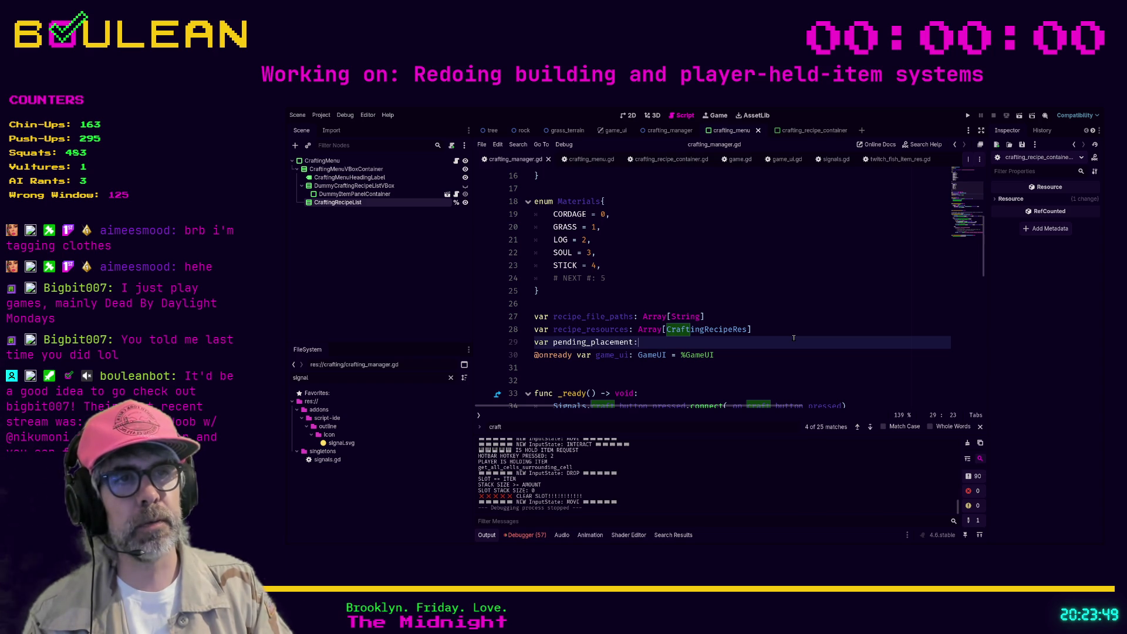
type(" St")
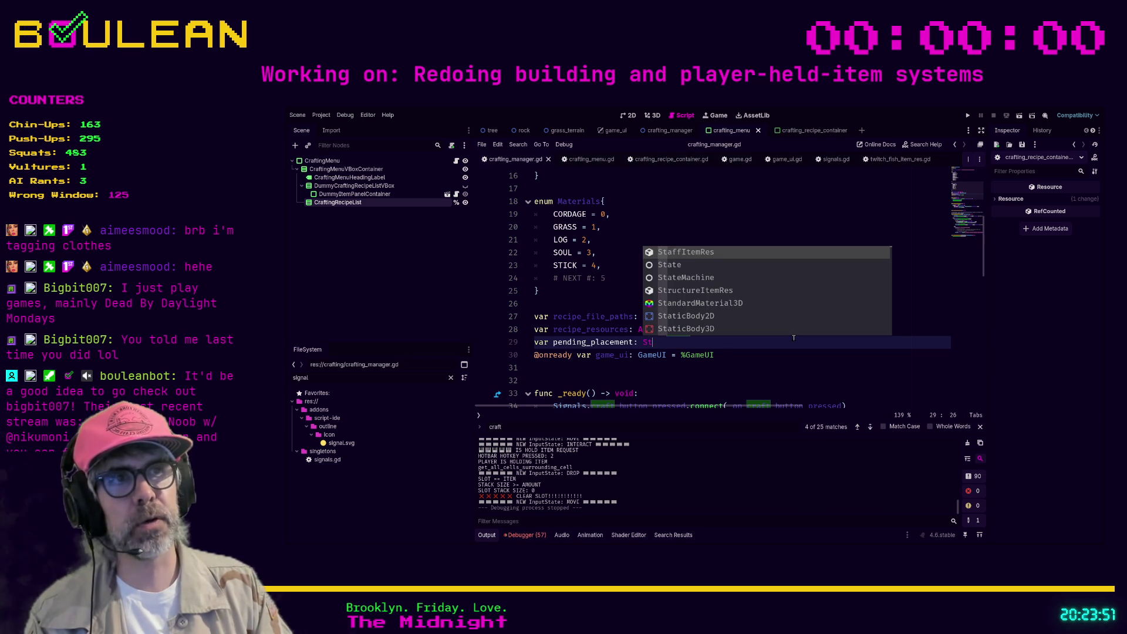
type("ru")
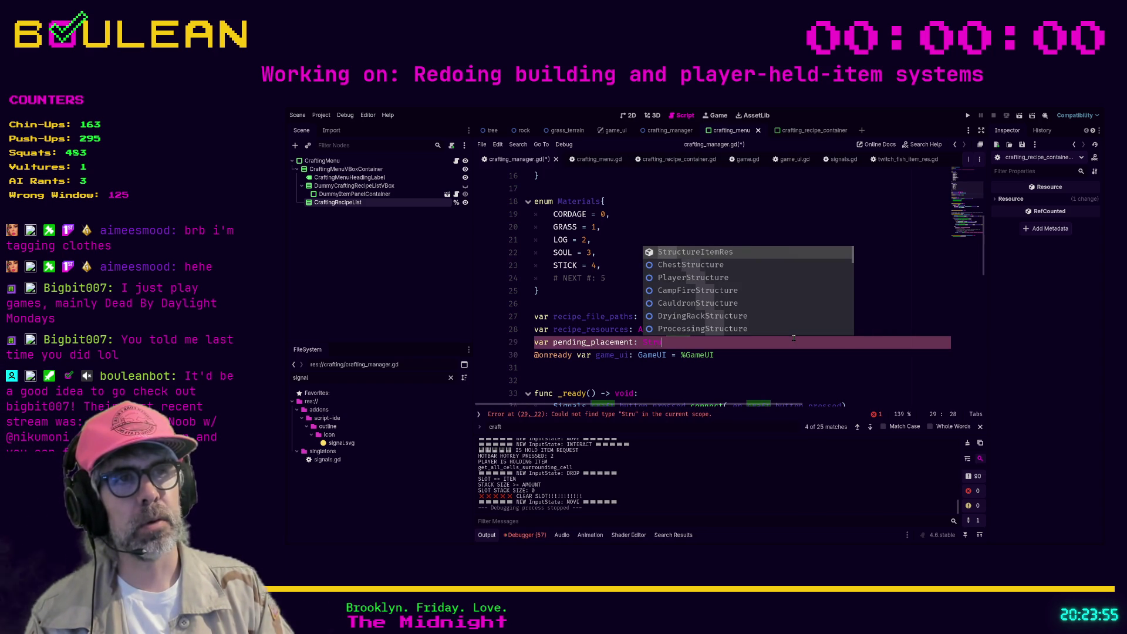
key("Down")
key("Down")
key("Return")
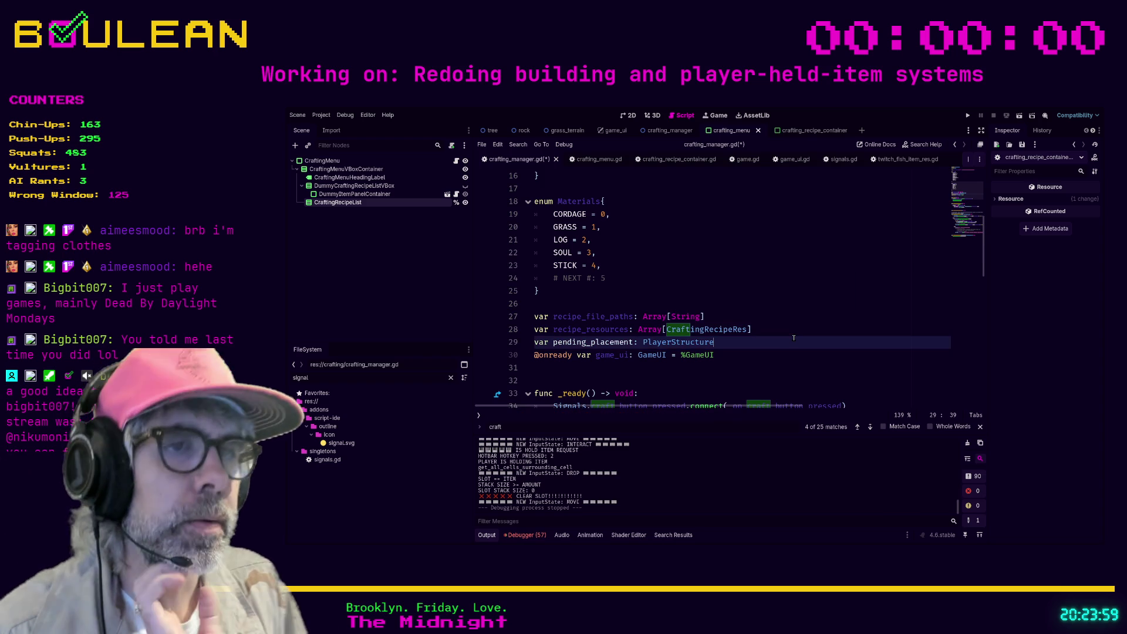
scroll(794, 339, "down", 2)
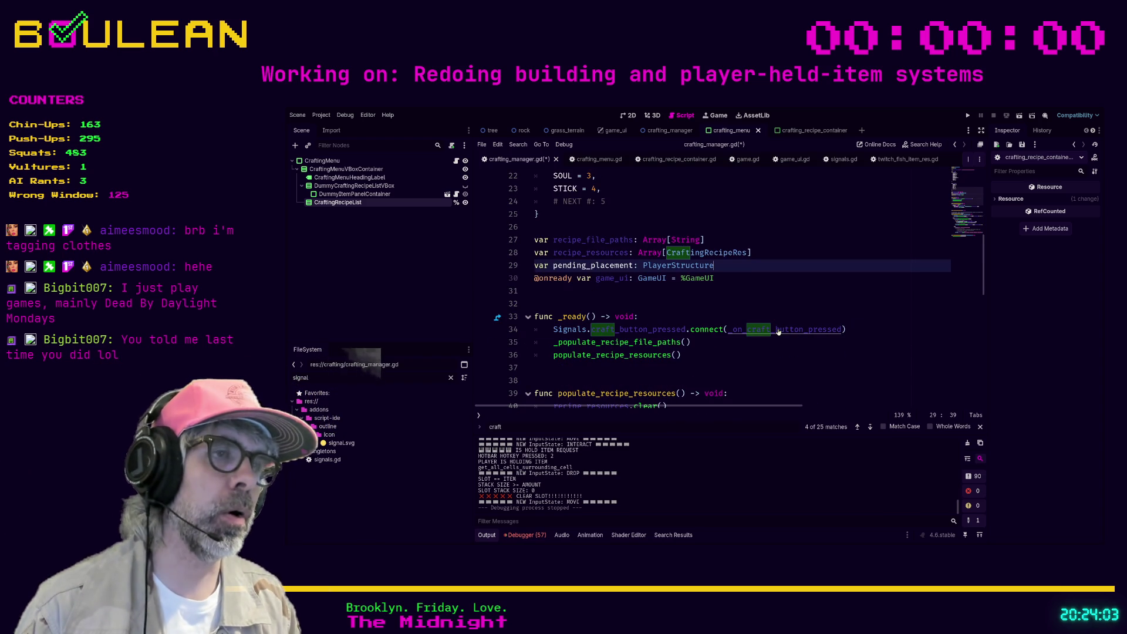
Step: Go to the _on_craft_button_pressed handler and examine its lines 75–76
left_click(778, 331, "ctrl")
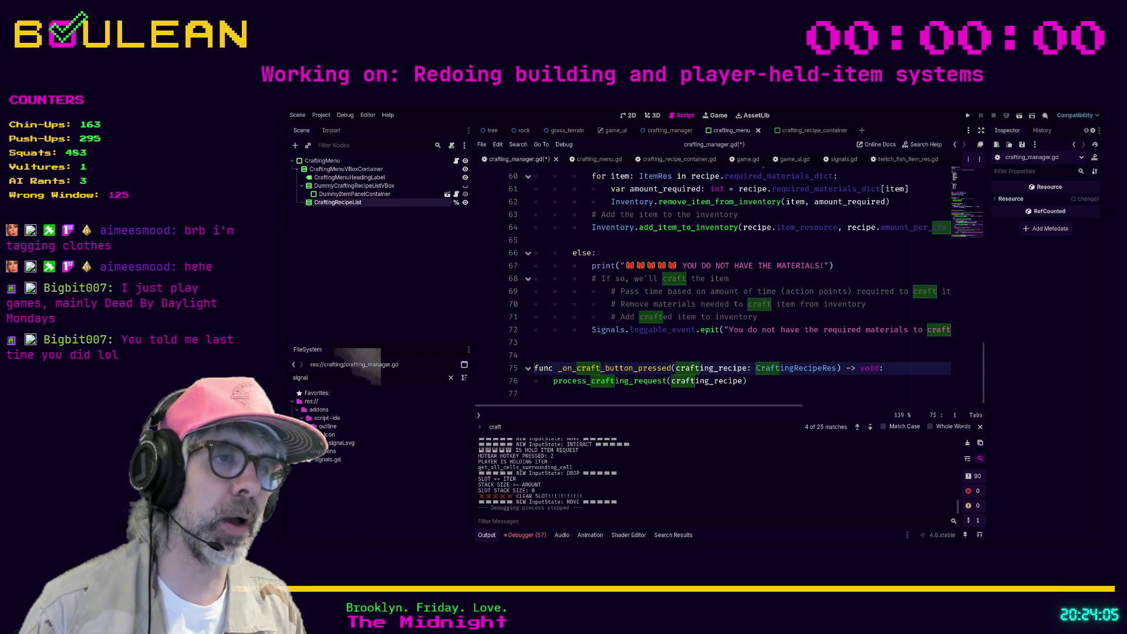
left_click_drag(748, 393, 757, 380)
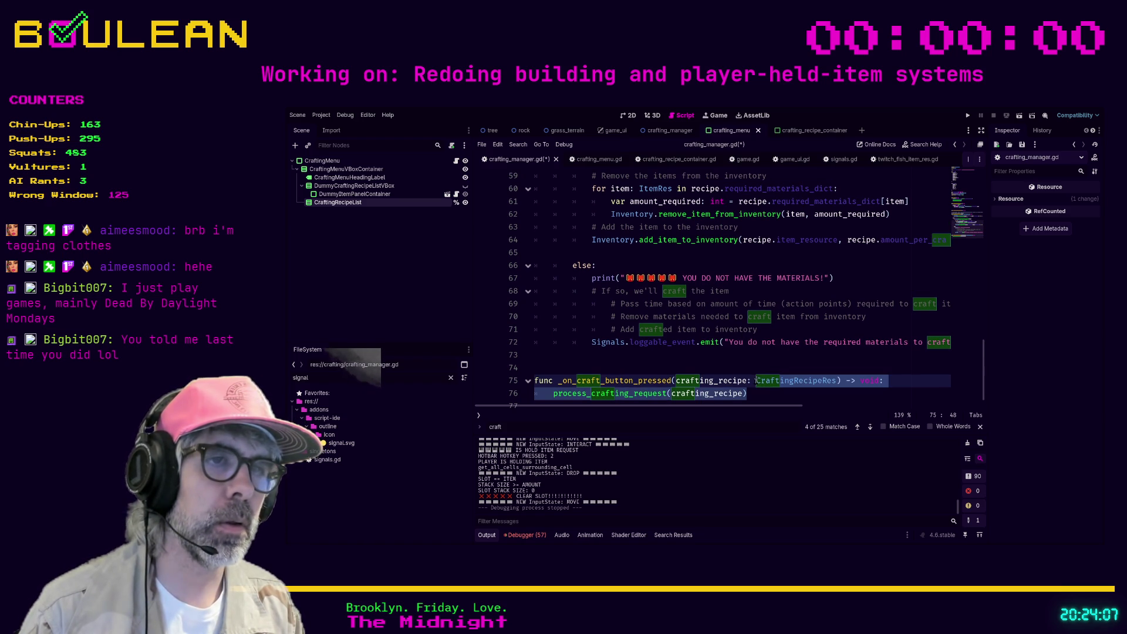
key("Right")
scroll(758, 380, "down", 1)
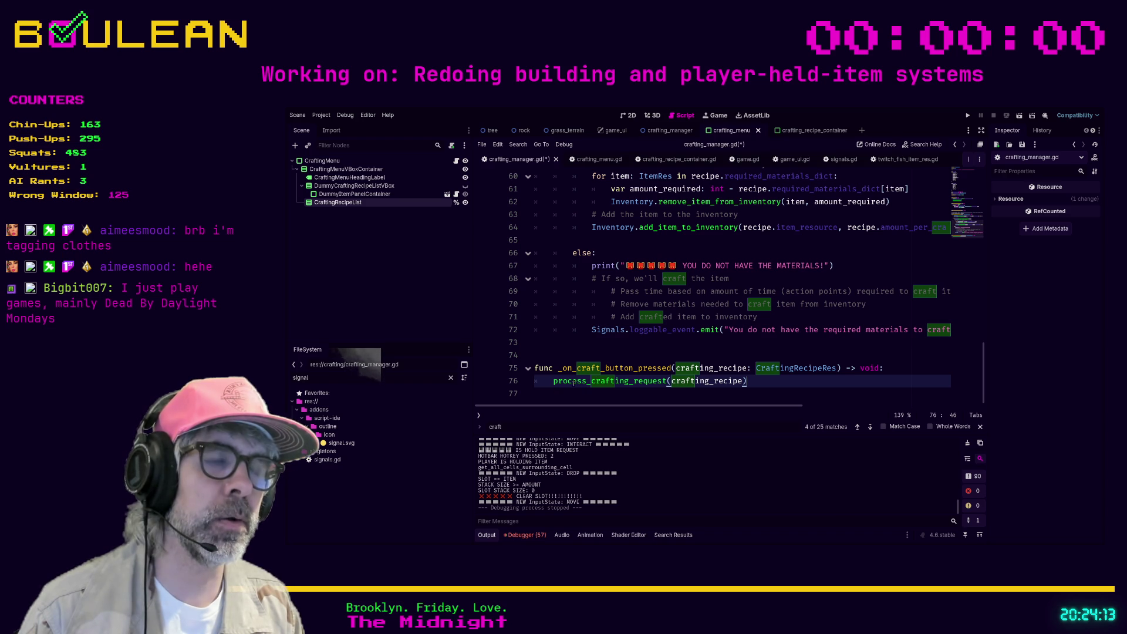
scroll(571, 382, "up", 1)
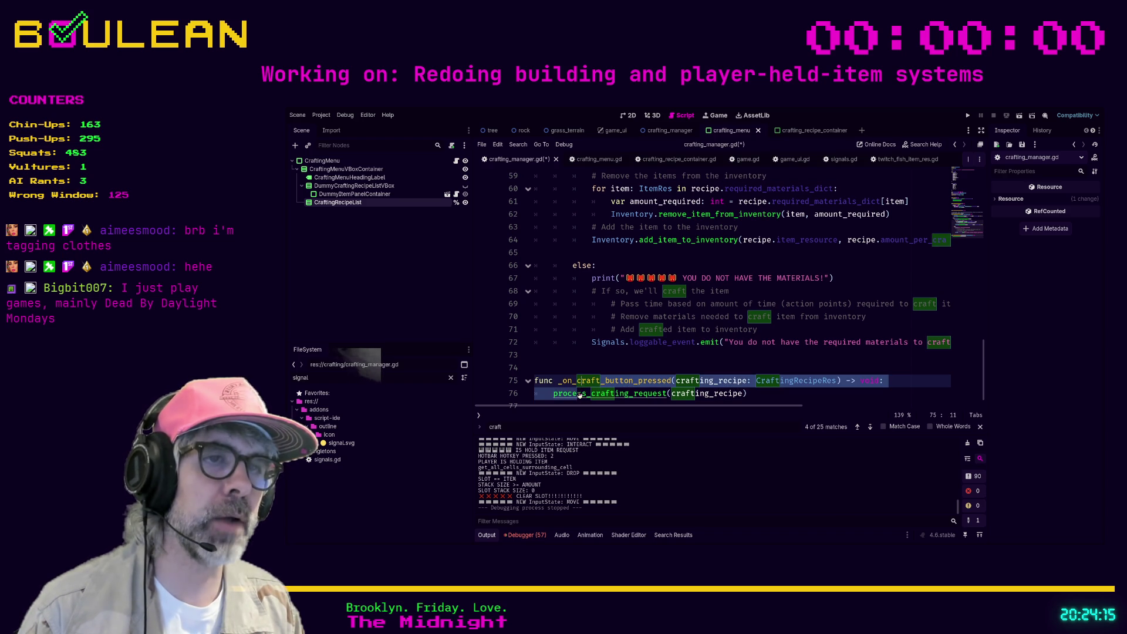
Step: Jump to the process_crafting_request definition at line 53 and read through it
left_click(579, 394, "ctrl")
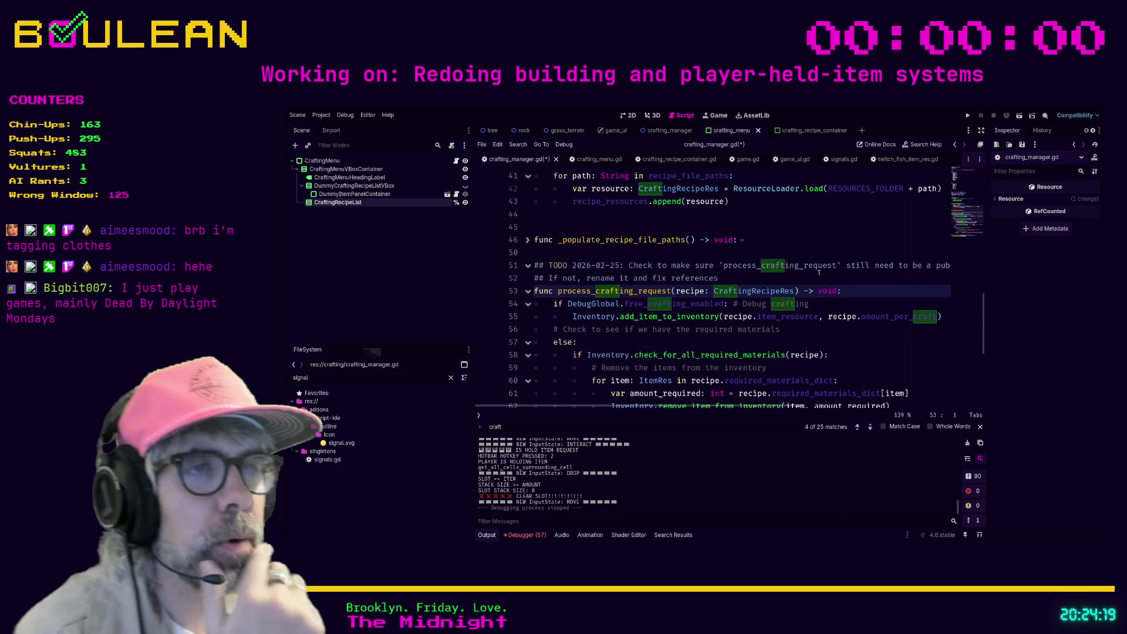
scroll(805, 275, "down", 1)
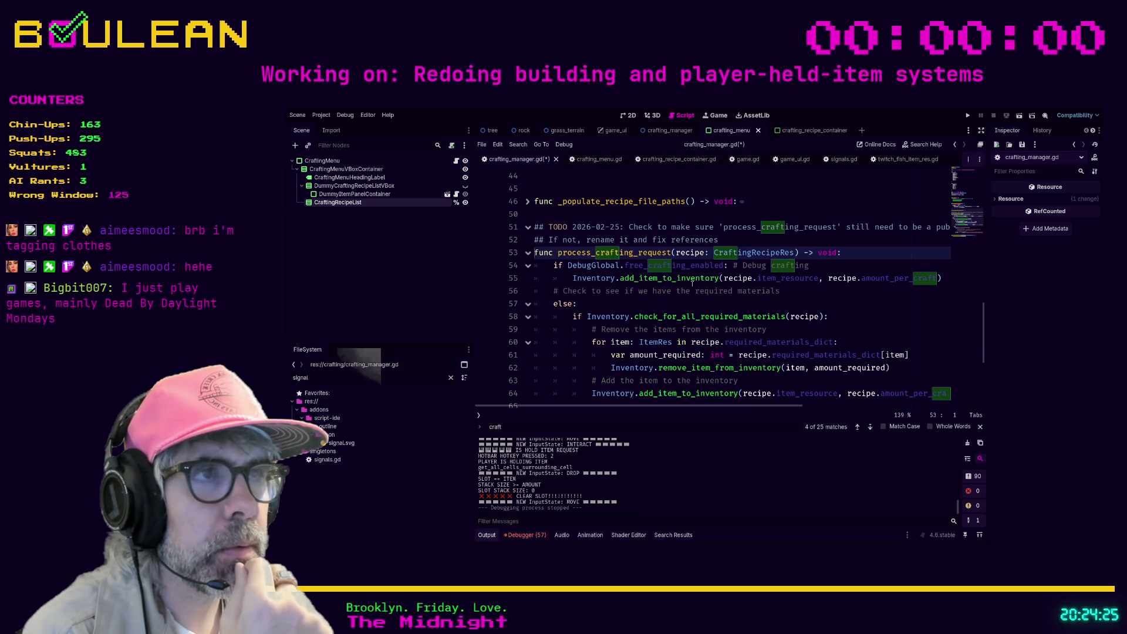
mouse_move(704, 406)
left_mouse_down()
mouse_move(808, 405)
mouse_move(709, 408)
mouse_move(758, 403)
mouse_move(699, 397)
left_mouse_up()
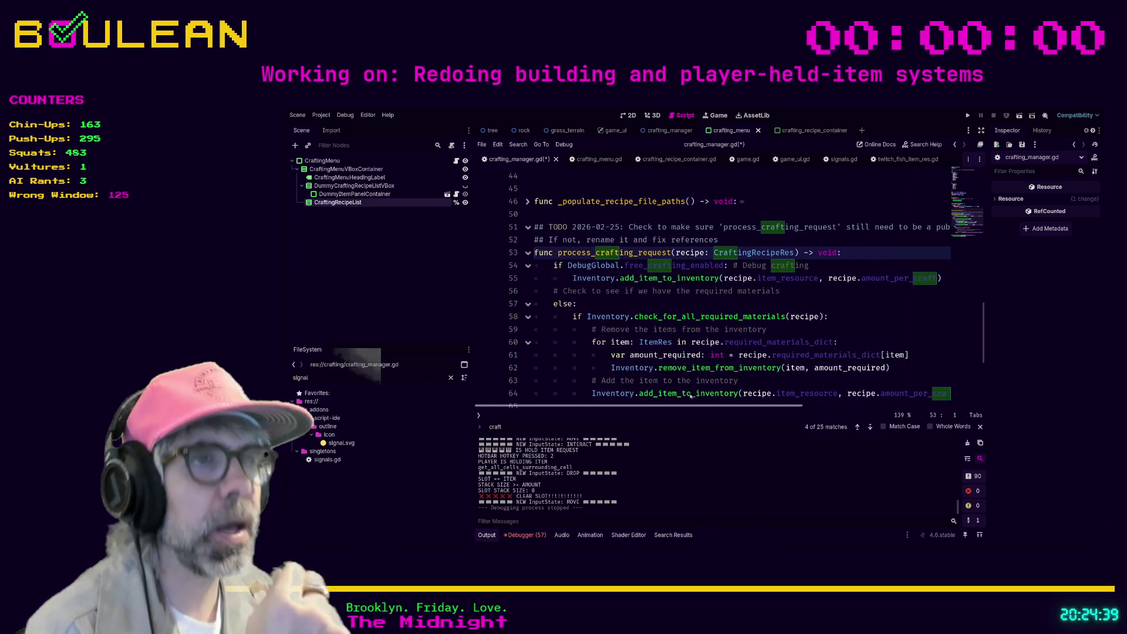
Step: Filter the FileSystem by 'cauldron' and inspect cauldron_recipe.tres, then cauldron_item.tres
left_click(359, 378)
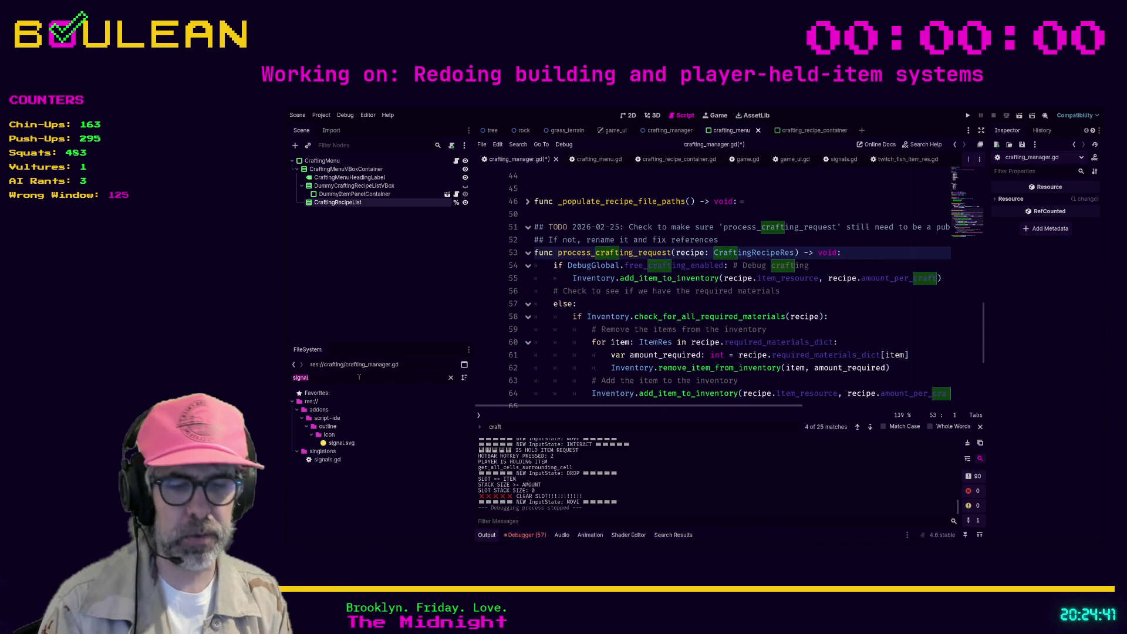
type("cauldron")
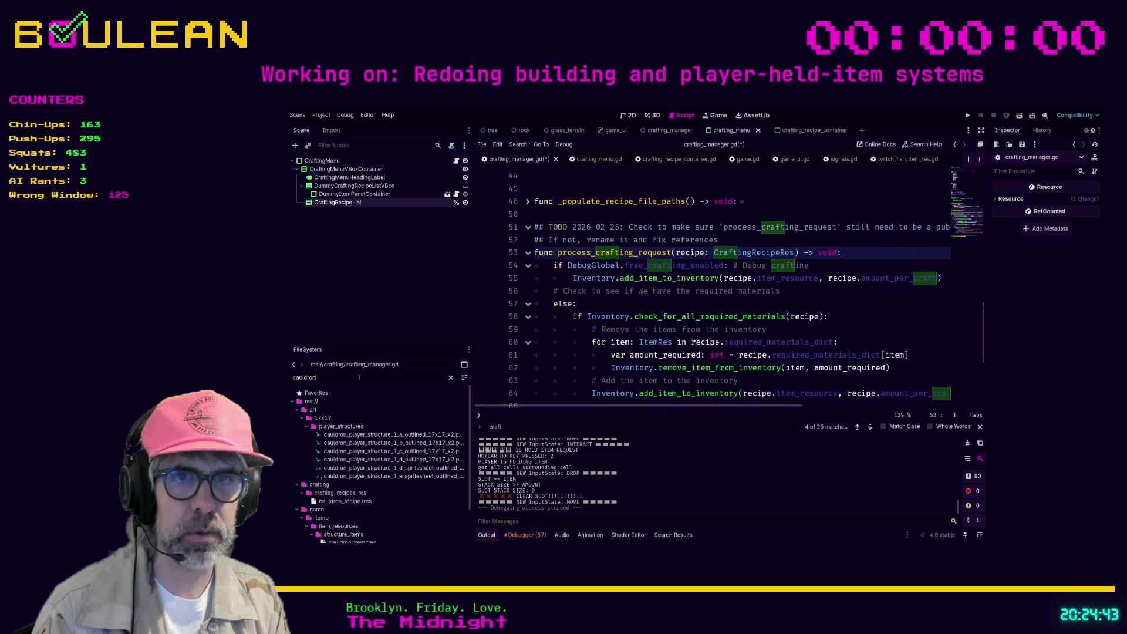
scroll(398, 457, "down", 2)
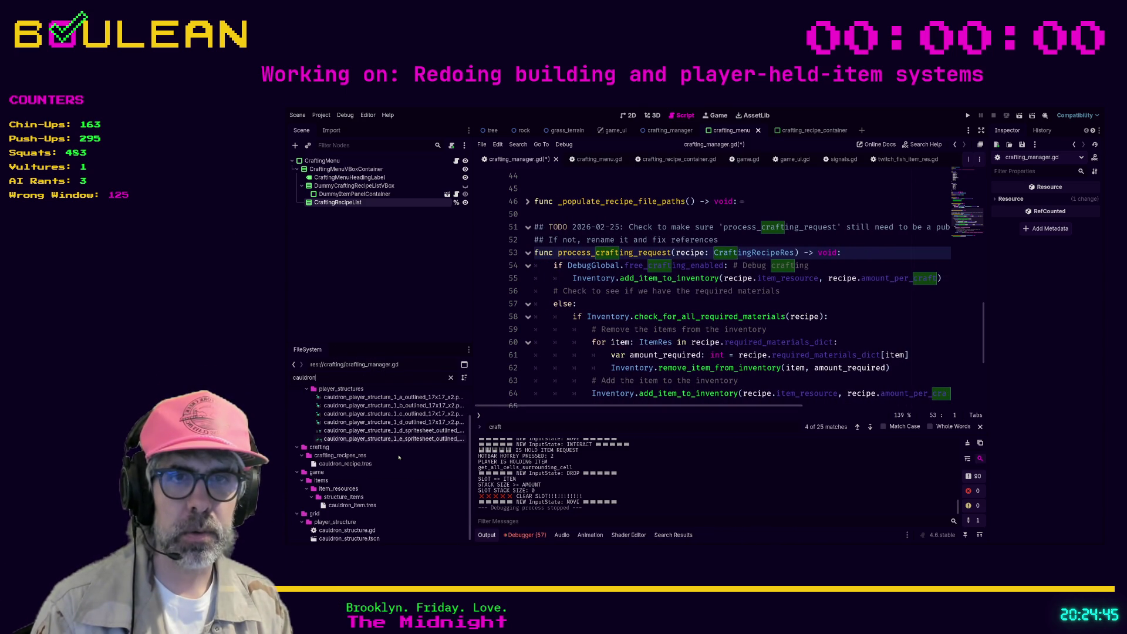
scroll(399, 458, "down", 1)
left_click(355, 461)
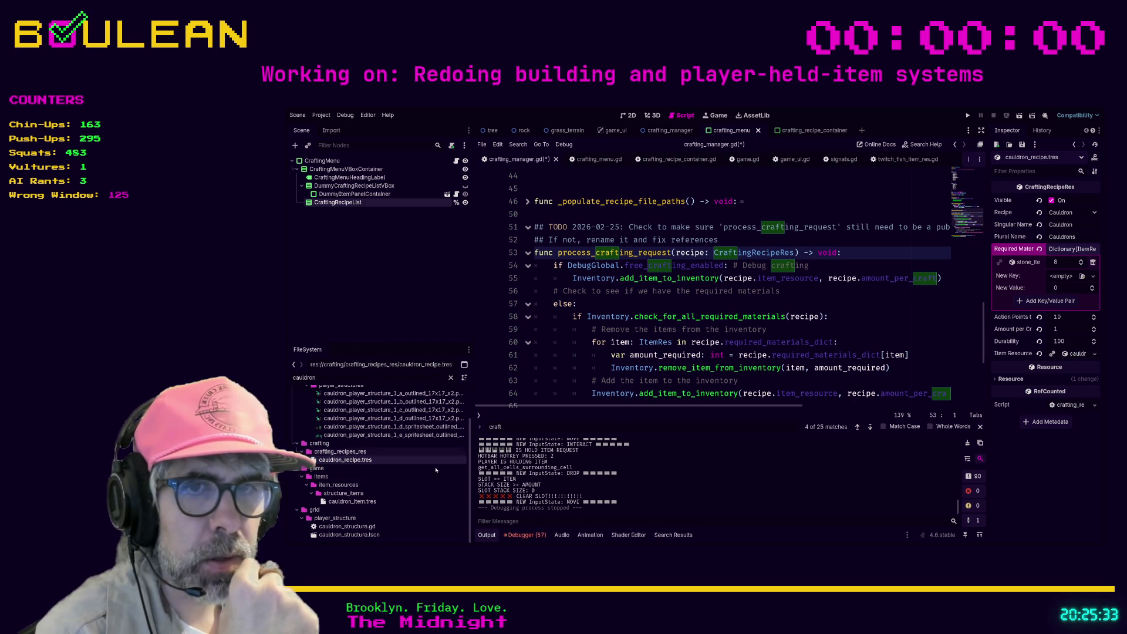
left_click(353, 502)
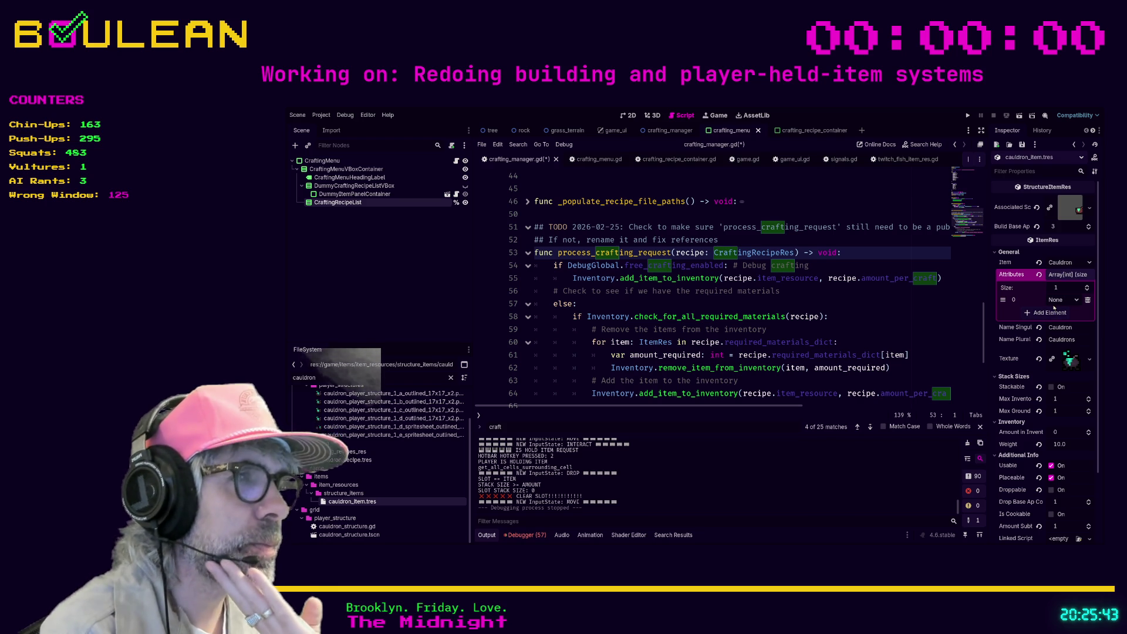
Step: Review cauldron_item.tres: a usable, placeable, non-stackable Cauldron with weight 10.0
scroll(1050, 340, "down", 2)
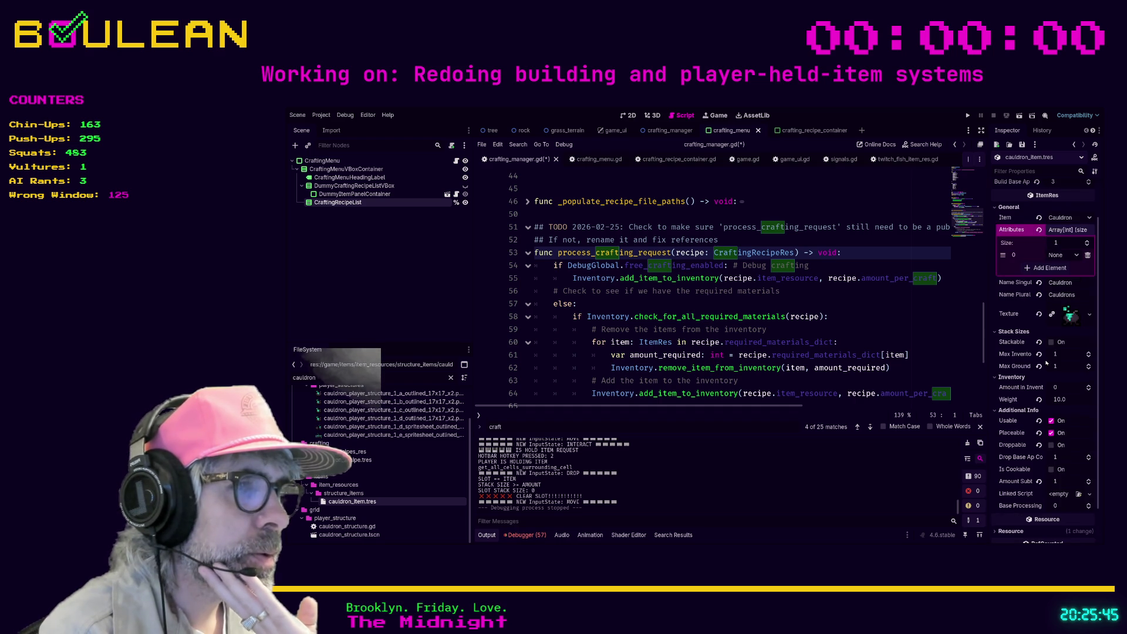
scroll(1046, 363, "down", 2)
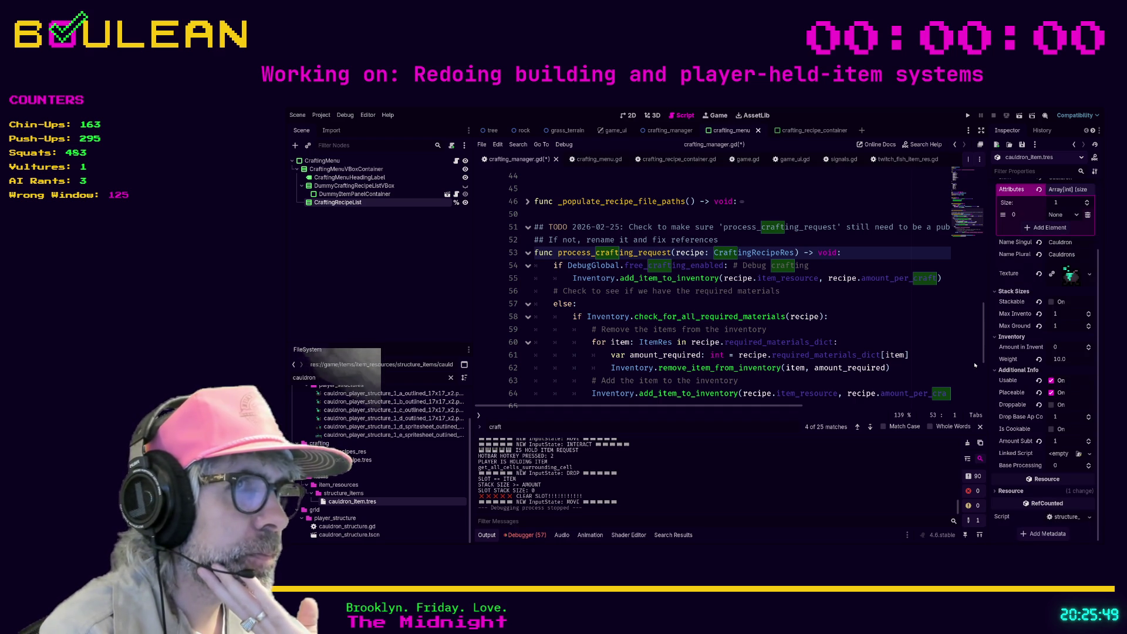
Step: Place the caret on comment line 59, then open the cauldron_structure.tscn scene
left_click(883, 330)
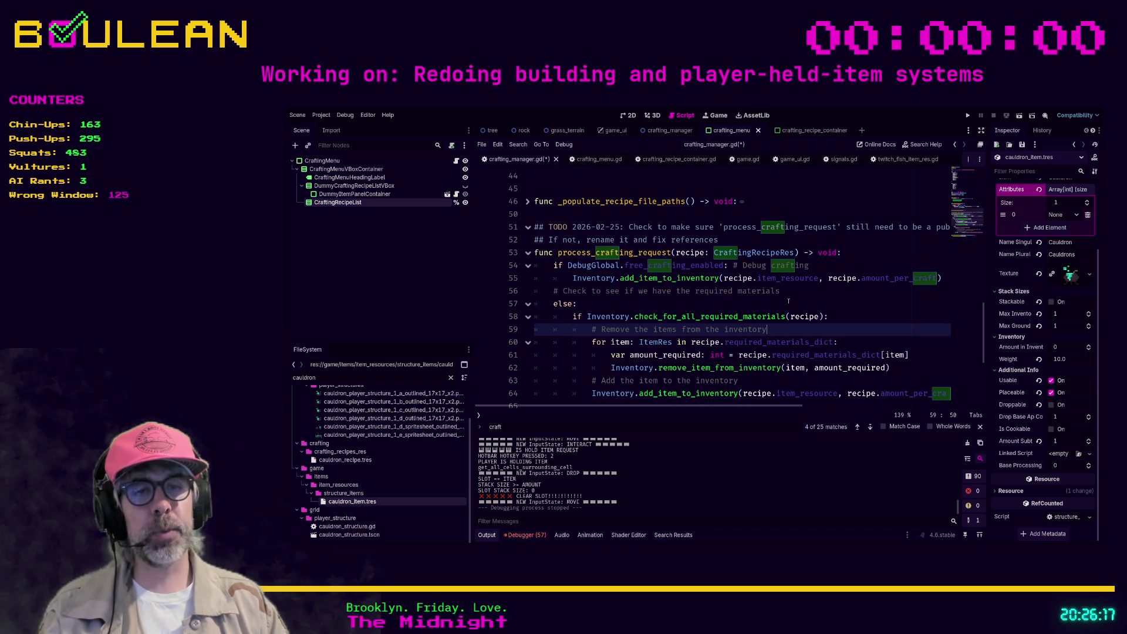
double_click(350, 535)
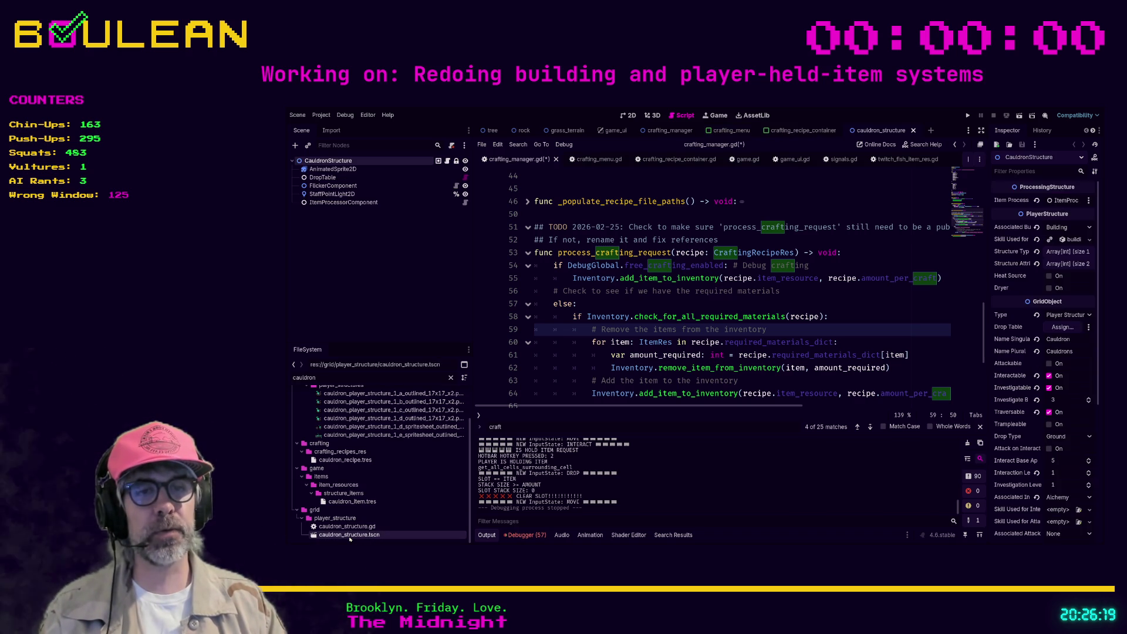